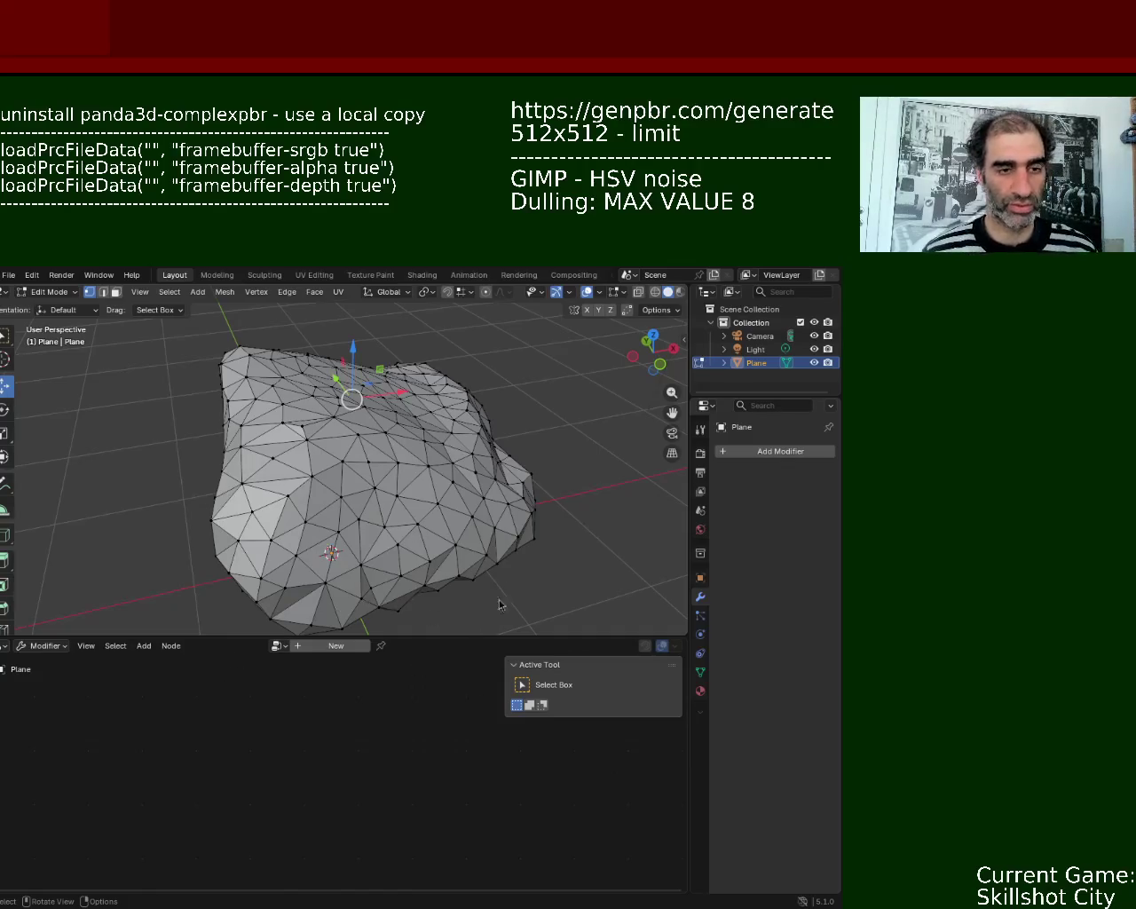
- Give the rock mesh a new material and switch the lower area to the Shader Editor
left_click_drag(414, 636, 418, 506)
left_click(701, 690)
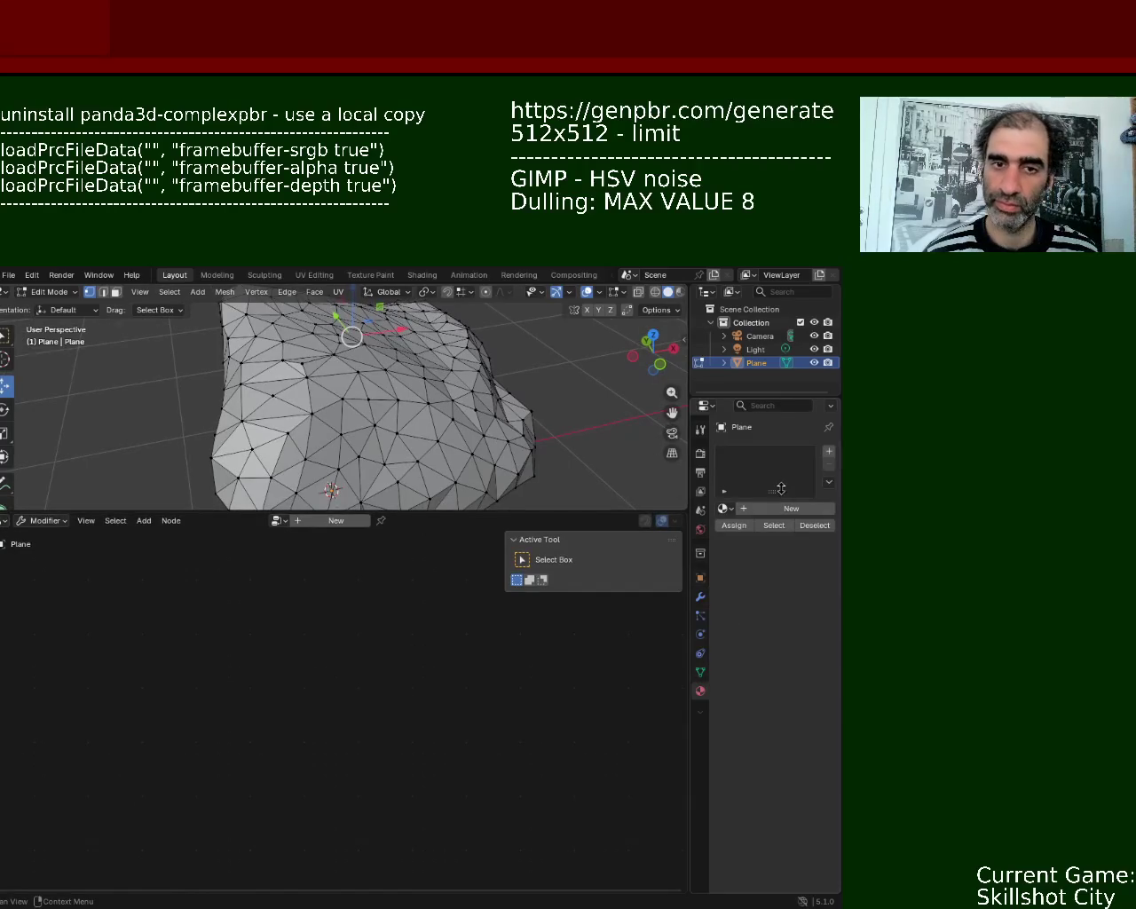
left_click(826, 455)
left_click(791, 508)
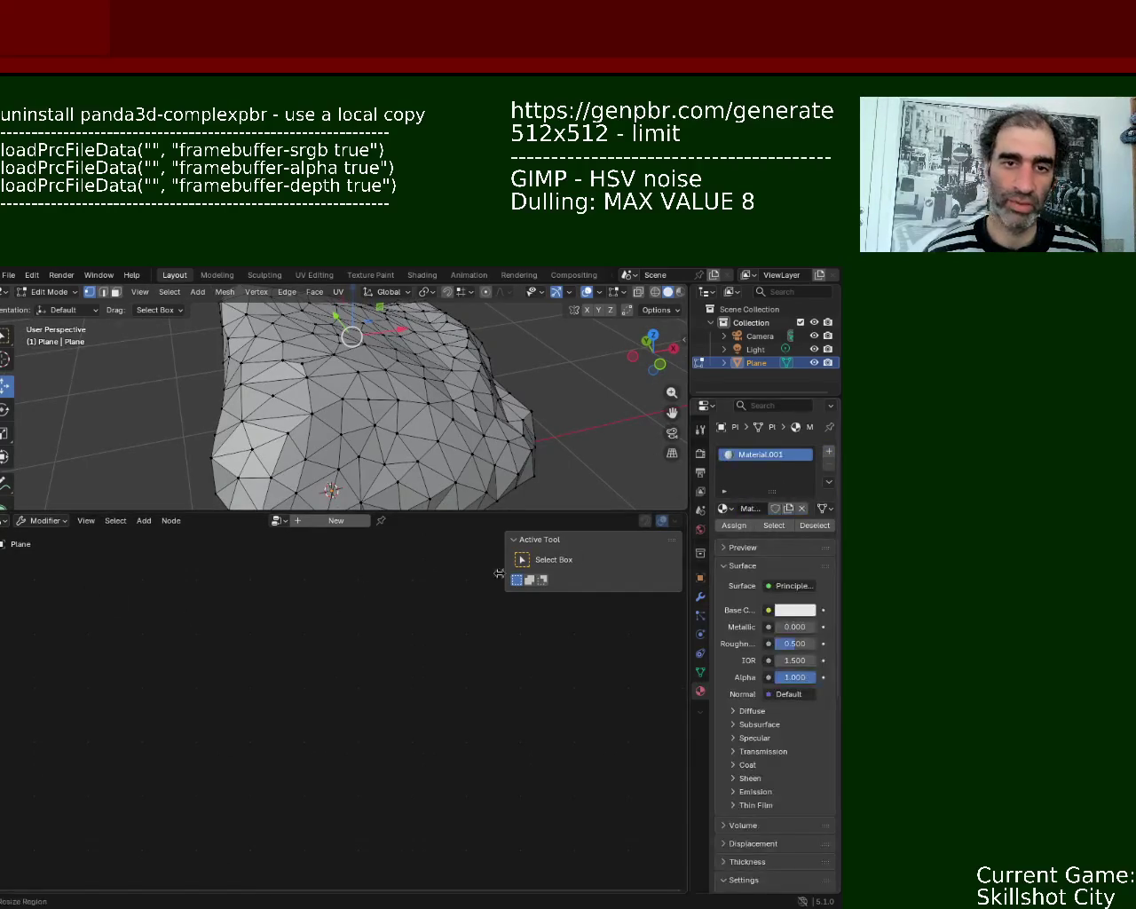
left_click(6, 521)
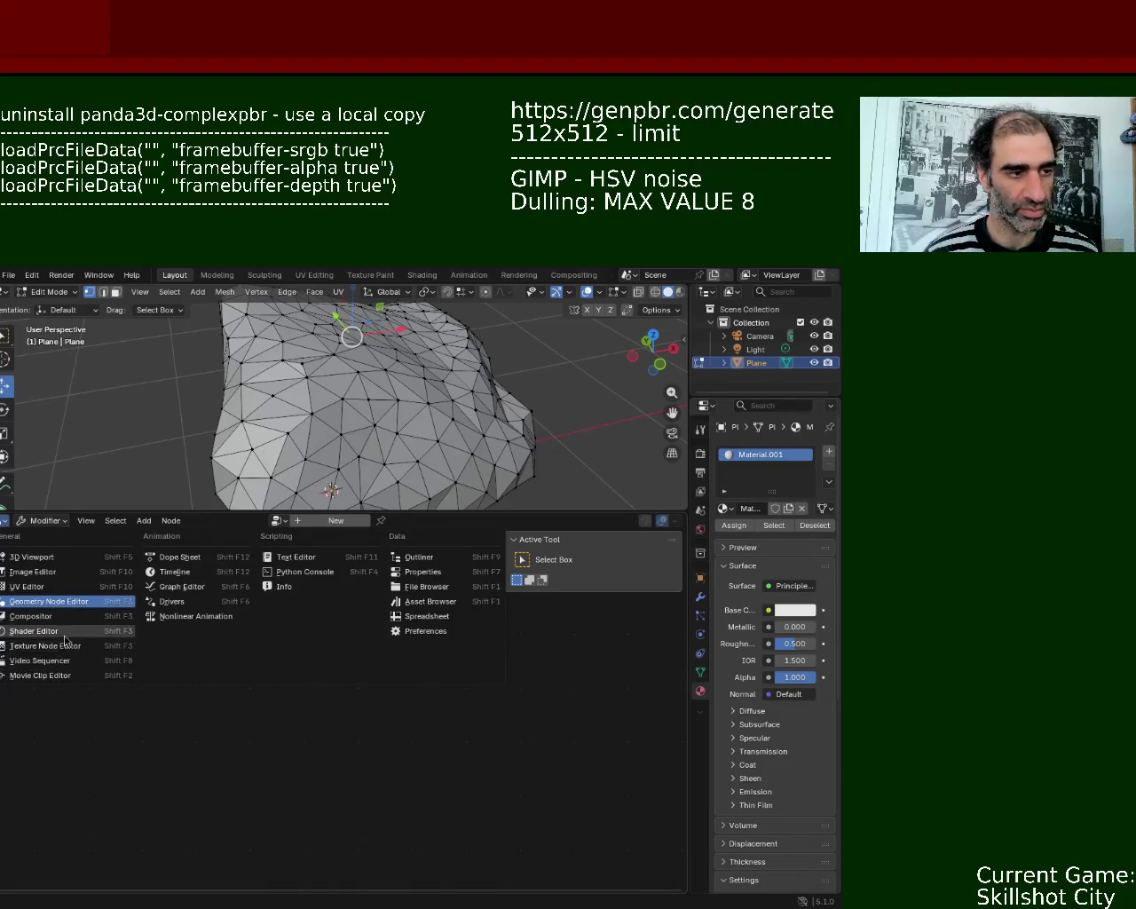
left_click(64, 631)
- Add an Image Texture node at the upper left of the material's shader graph
scroll(253, 625, "down", 3)
mouse_move(254, 624)
middle_mouse_down()
mouse_move(184, 609)
mouse_move(220, 595)
middle_mouse_up()
key("shift+a")
left_click(134, 584)
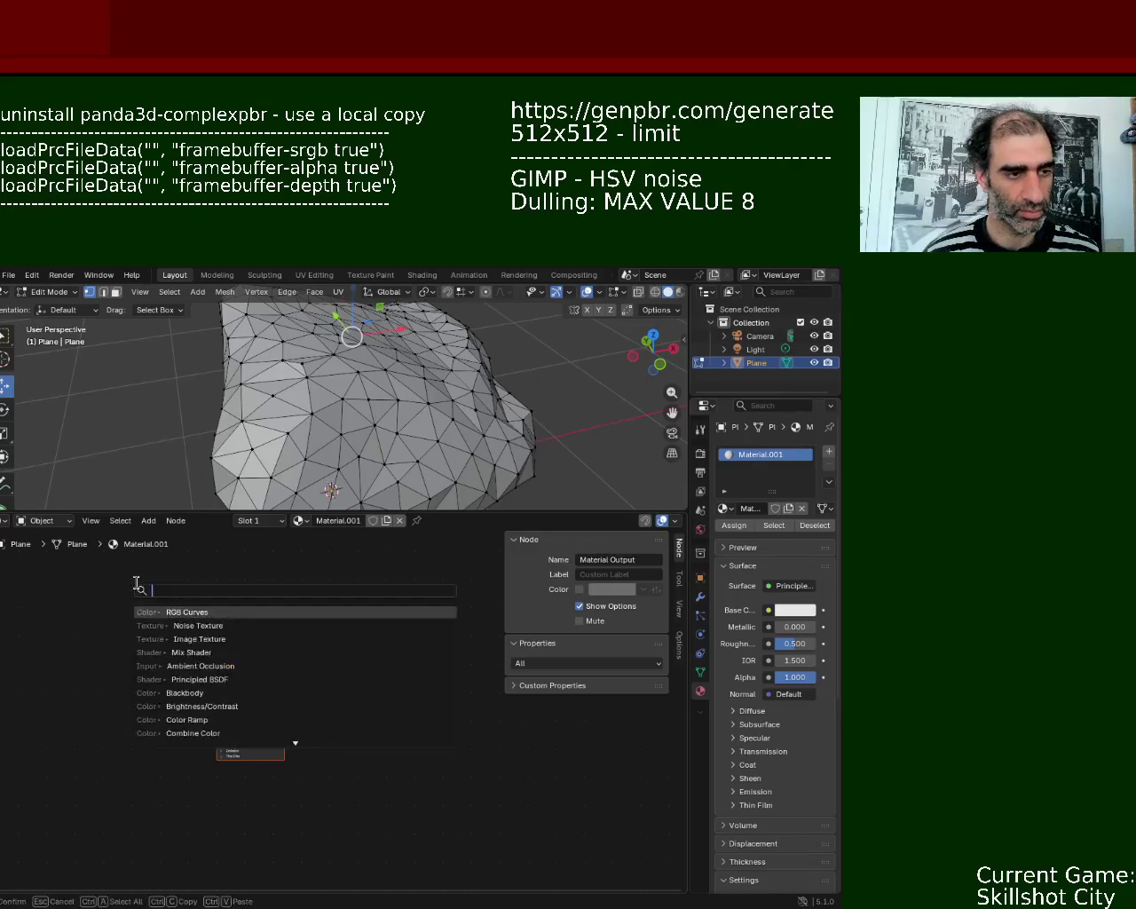
type("IMAGE")
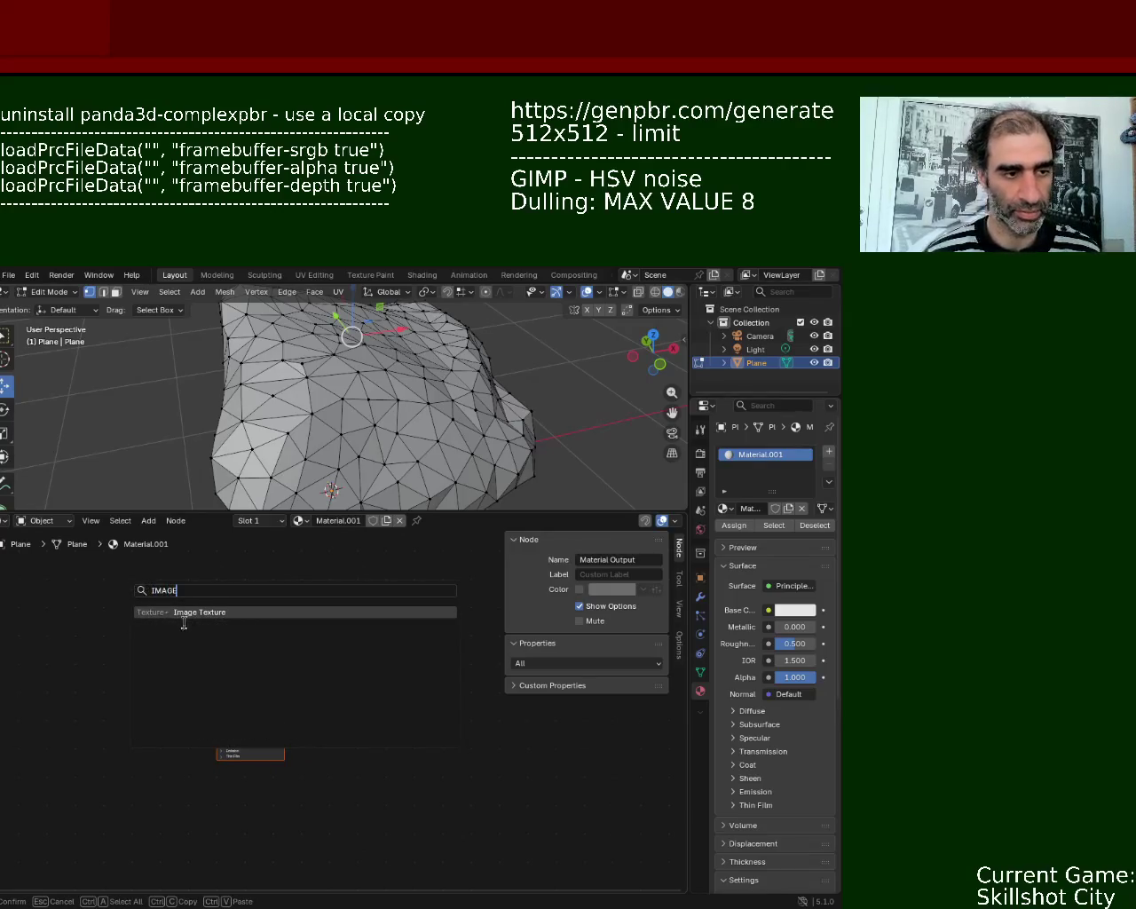
key("Return")
left_click(126, 588)
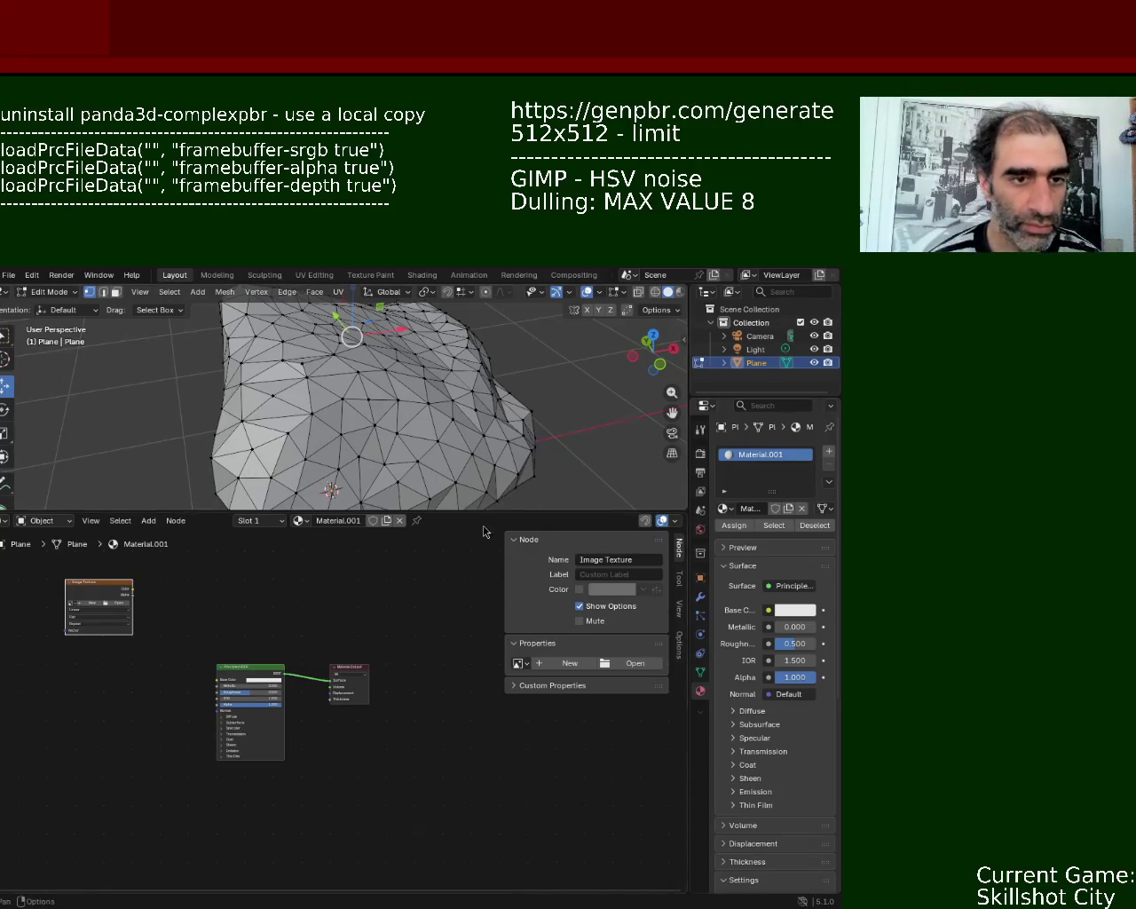
- Duplicate the Image Texture node by copying and pasting it
scroll(253, 586, "up", 2)
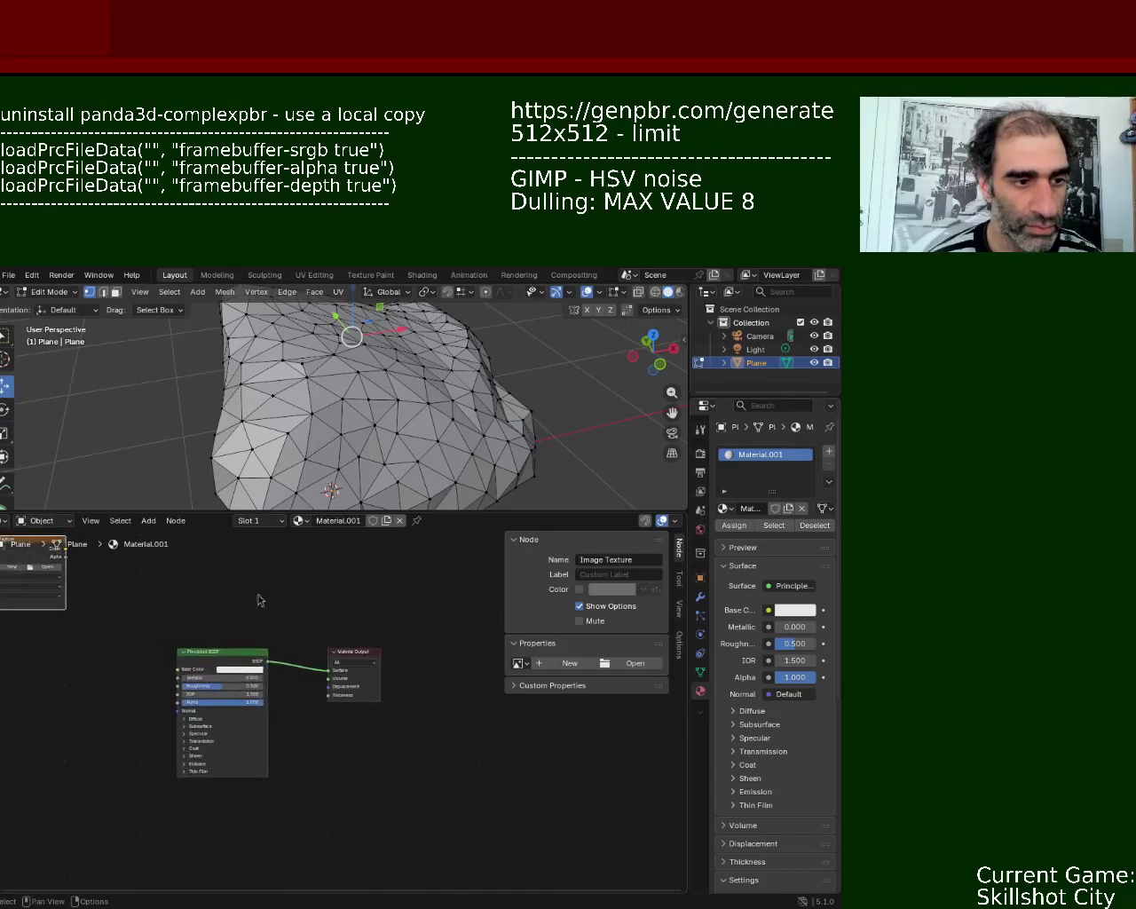
middle_click_drag(257, 601, 337, 634)
scroll(190, 610, "down", 1)
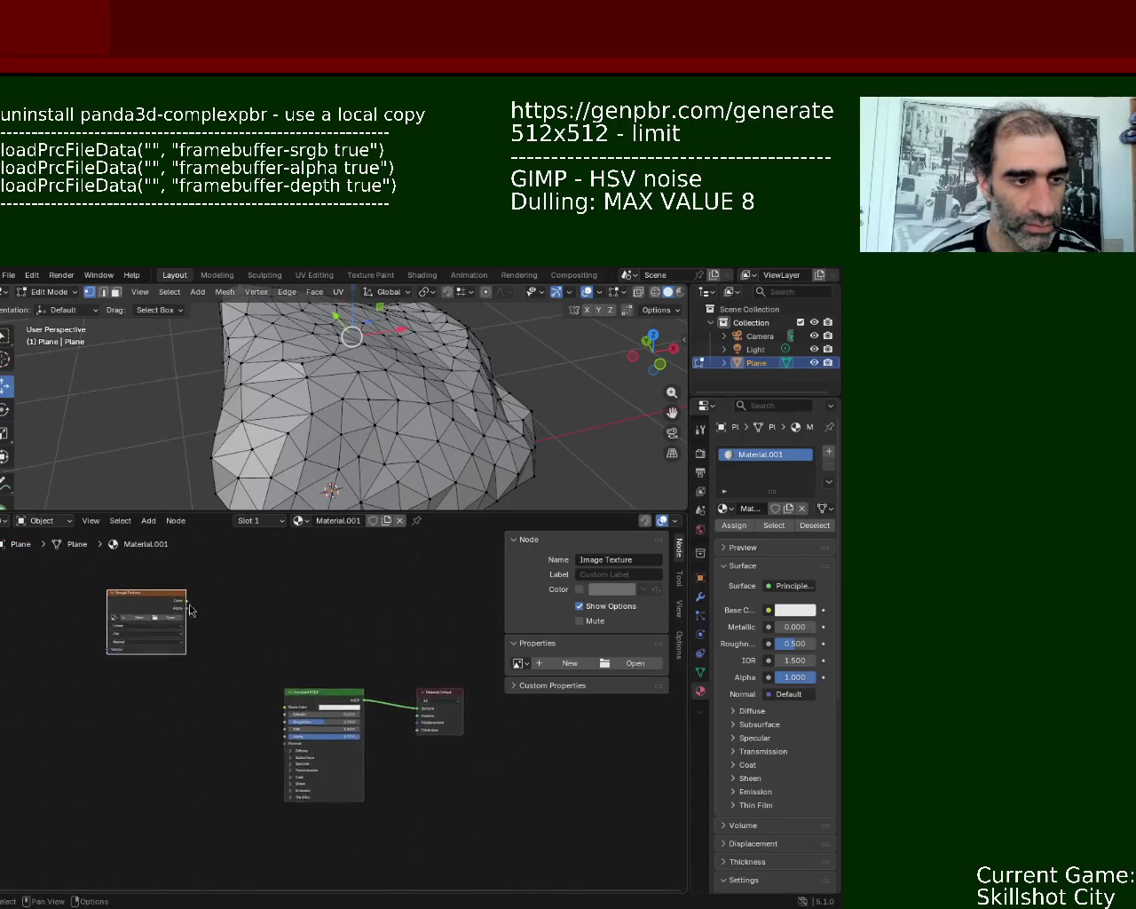
left_click_drag(166, 613, 174, 597)
key("ctrl+c")
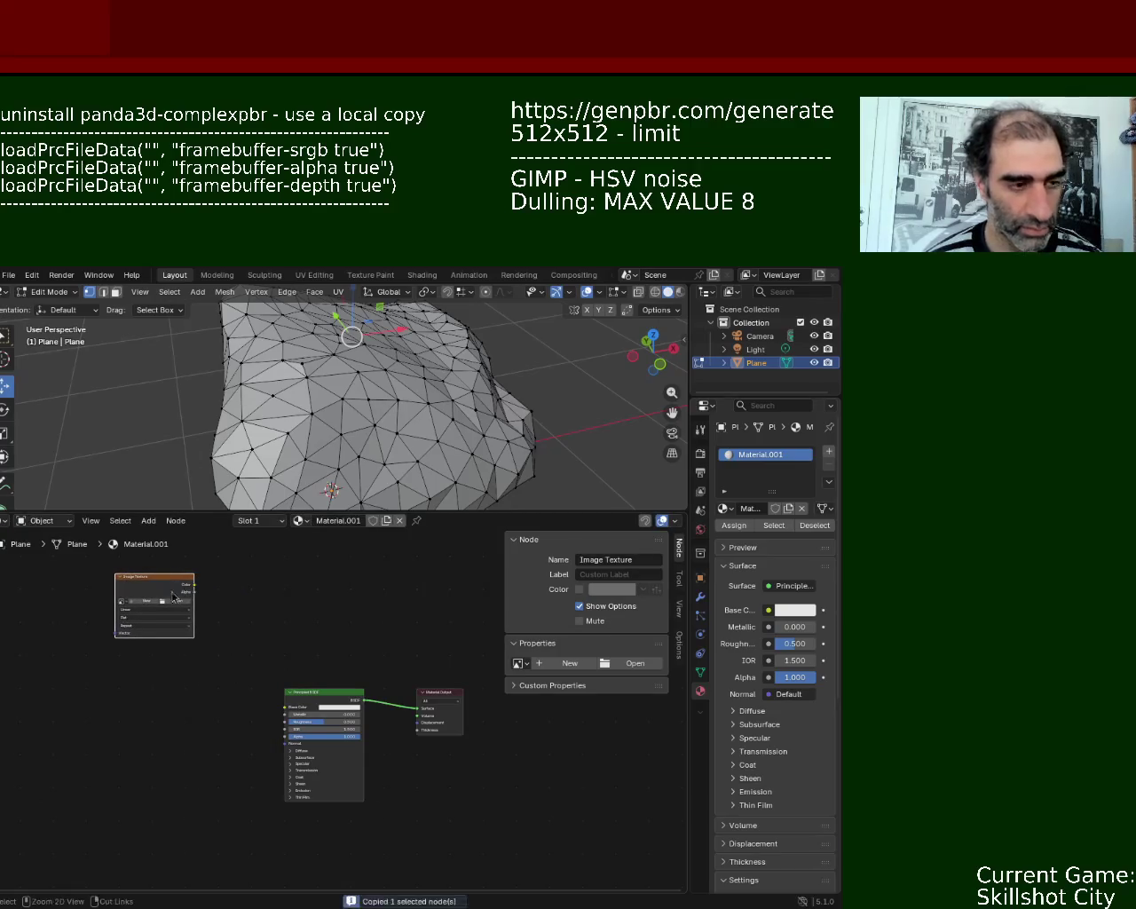
key("ctrl+v")
key("ctrl+v")
key("ctrl+v")
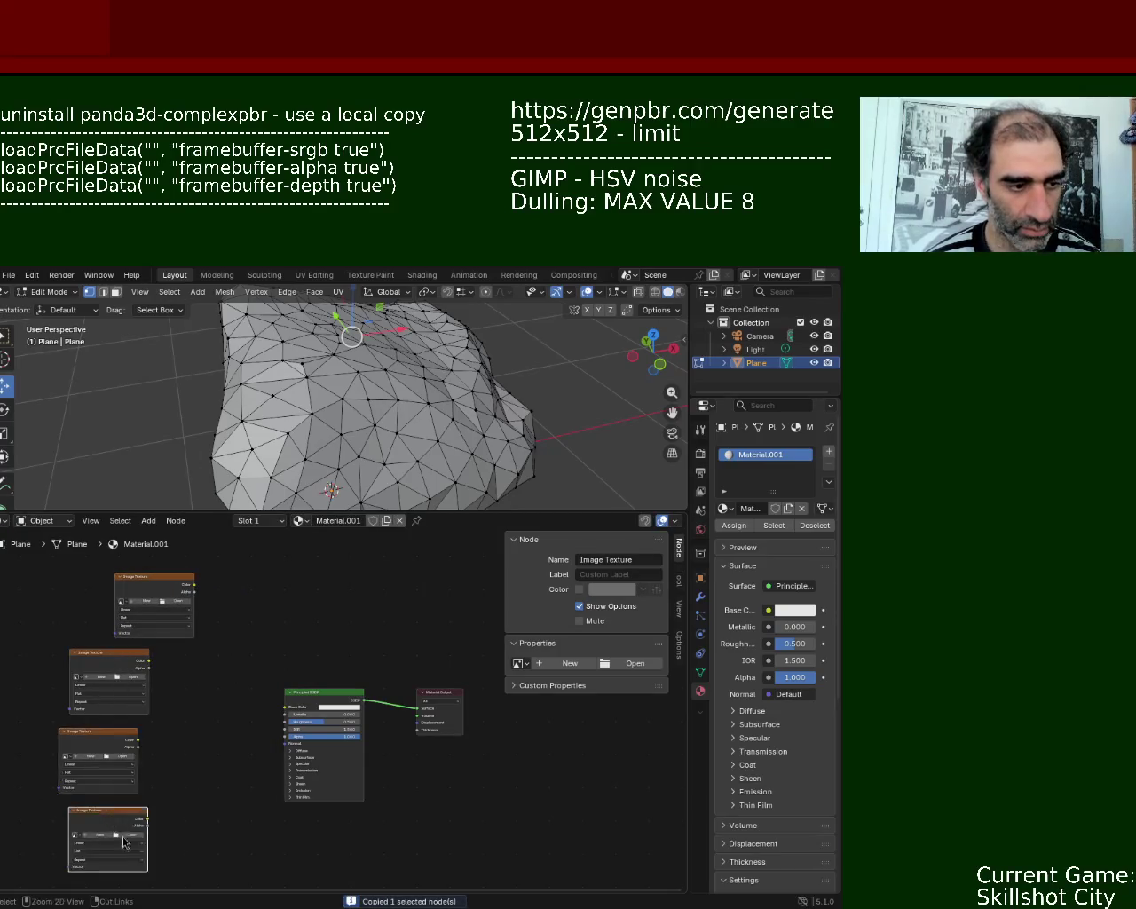
key("ctrl+v")
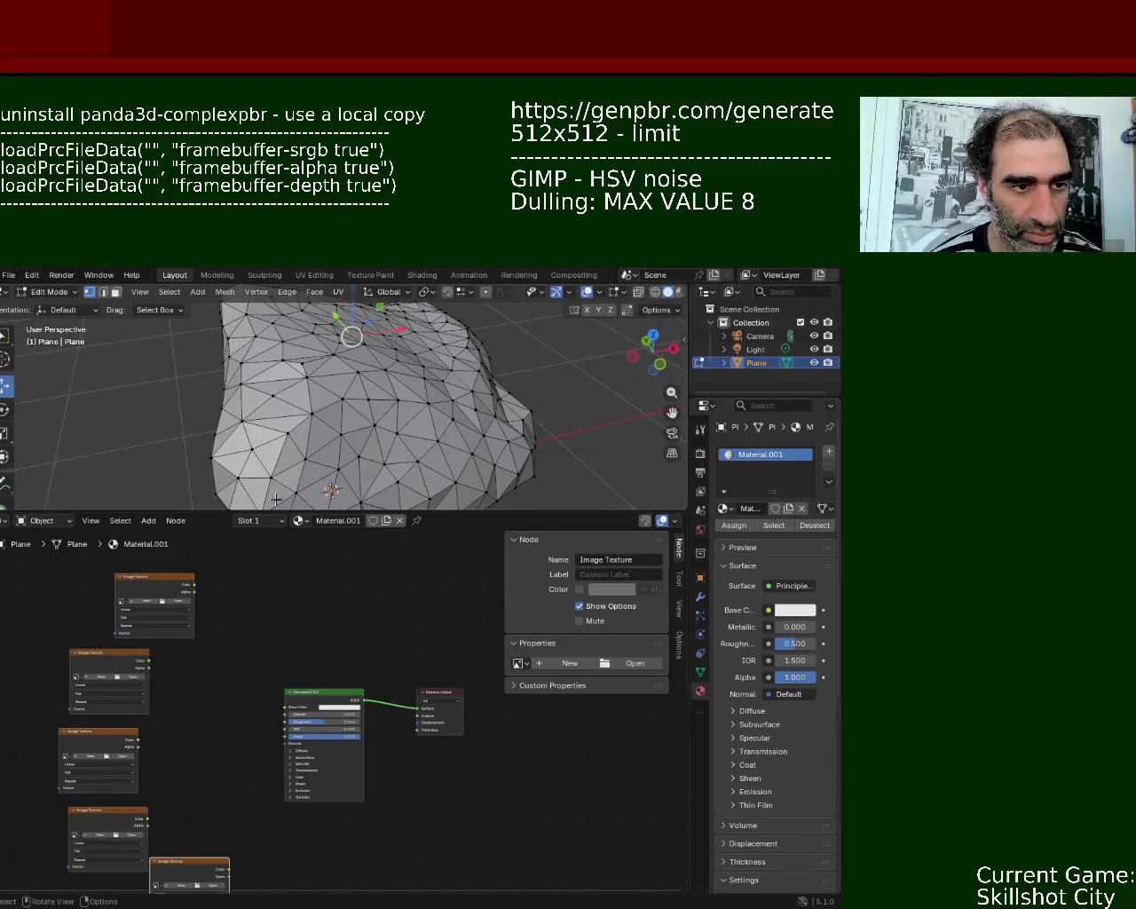
- Arrange the five Image Texture nodes into one vertical column left of the shader
left_click_drag(173, 574, 170, 566)
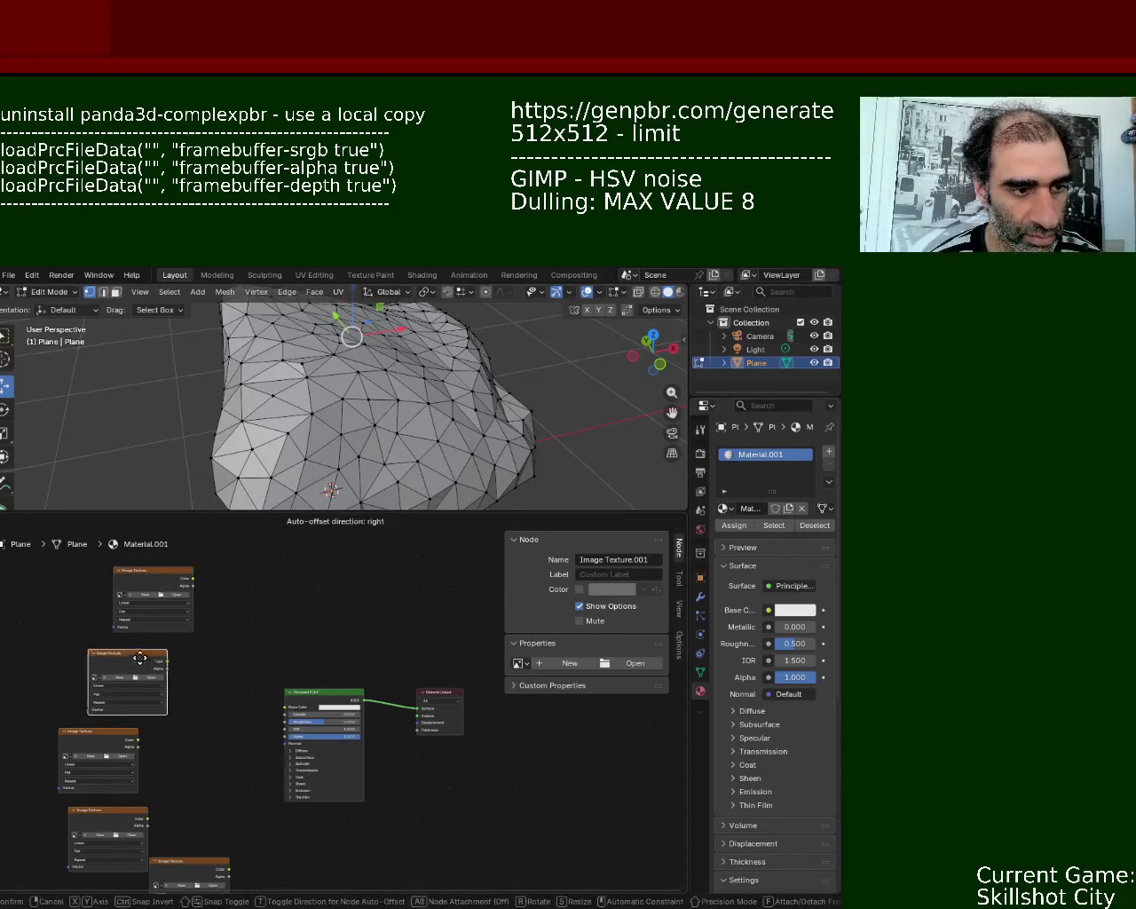
left_click_drag(114, 659, 158, 653)
left_click_drag(109, 770, 163, 763)
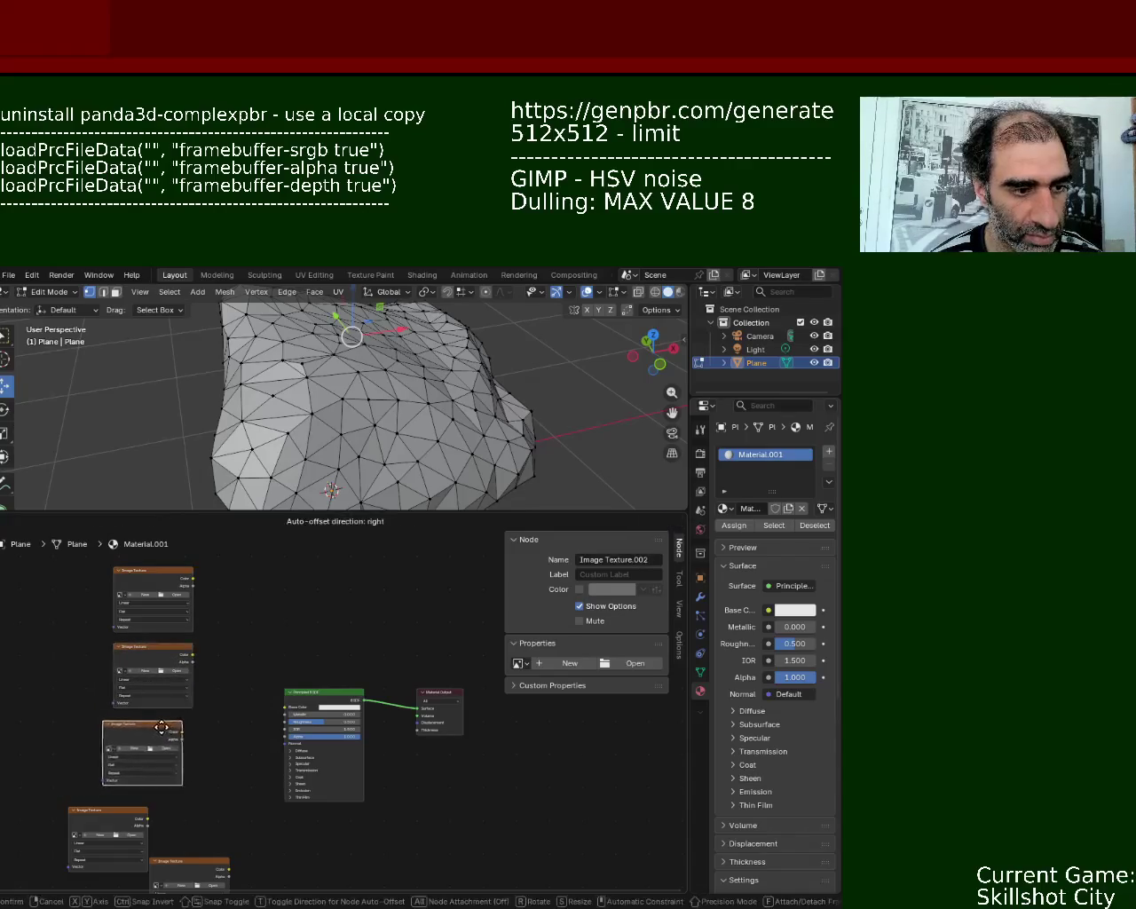
left_click_drag(134, 818, 176, 806)
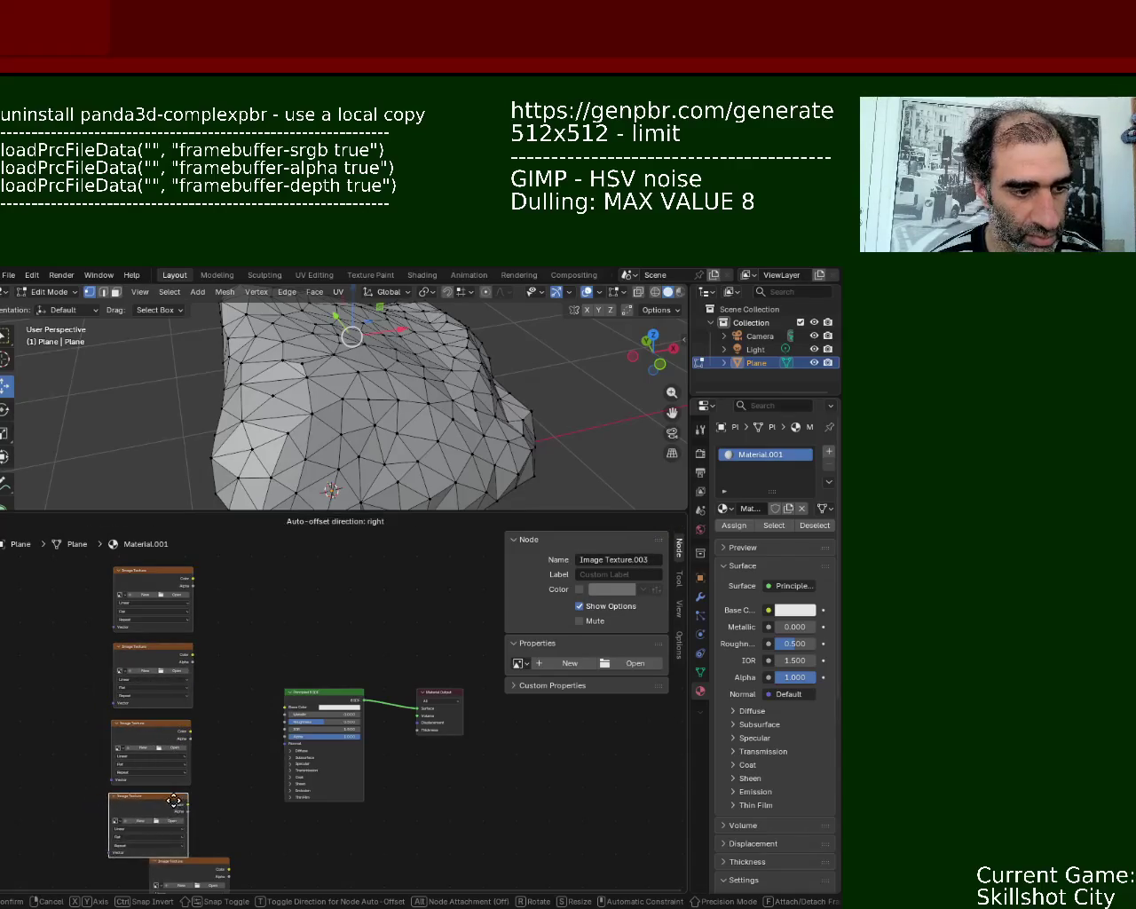
left_click_drag(224, 872, 183, 750)
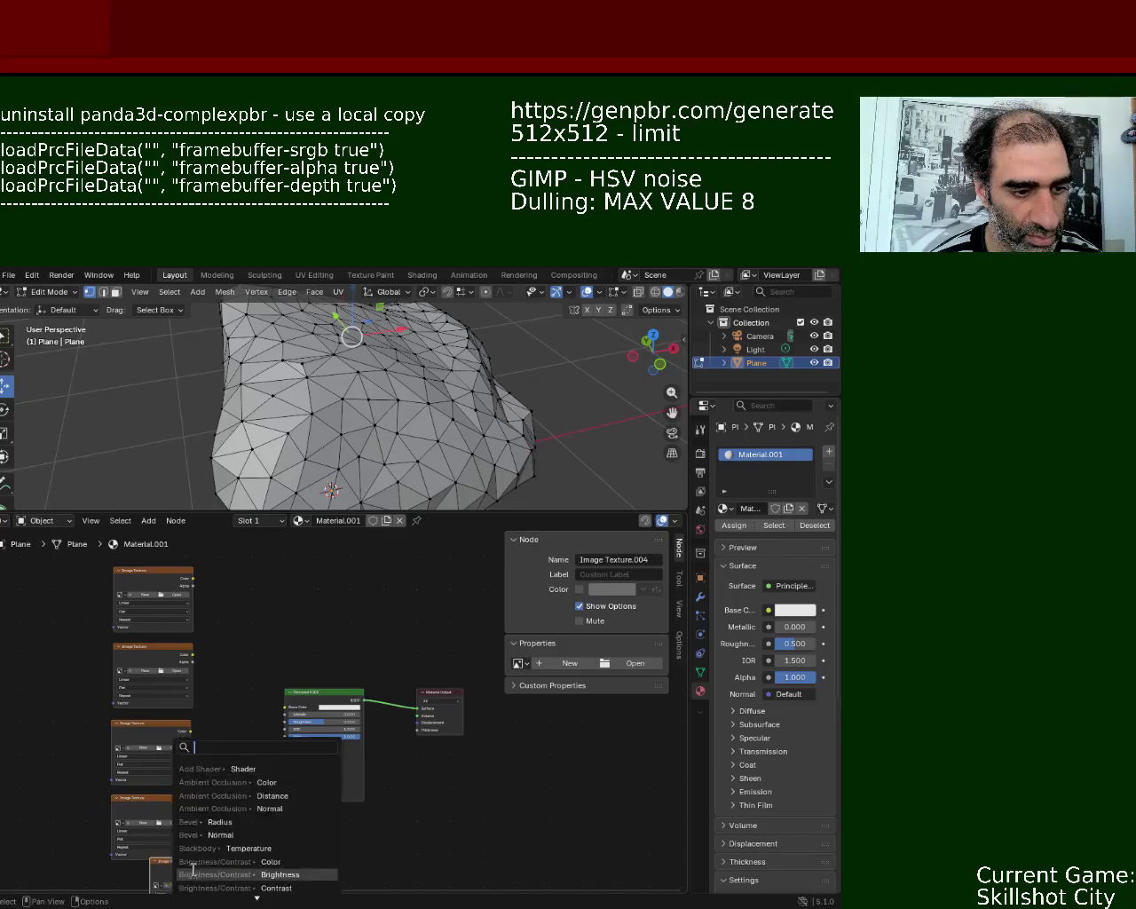
key("Escape")
left_click_drag(200, 859, 155, 796)
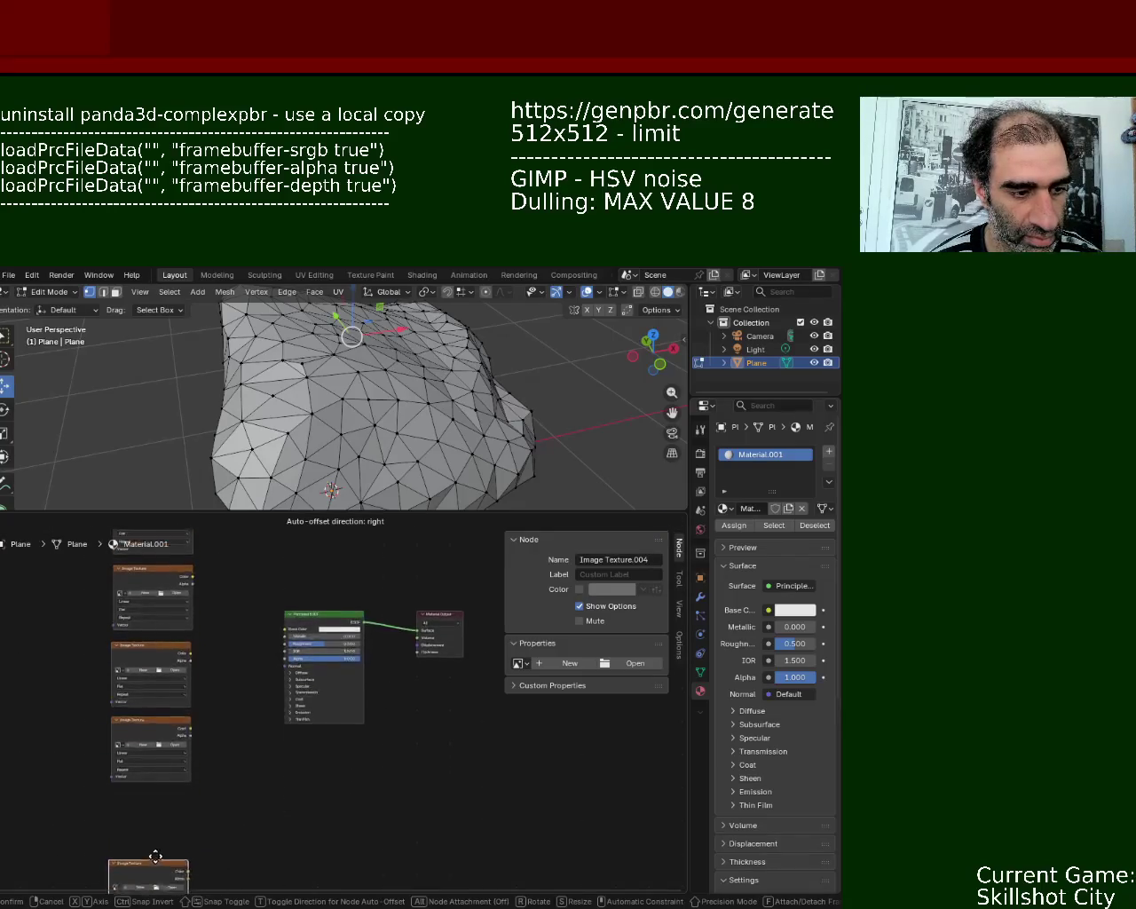
middle_click_drag(227, 557, 233, 624)
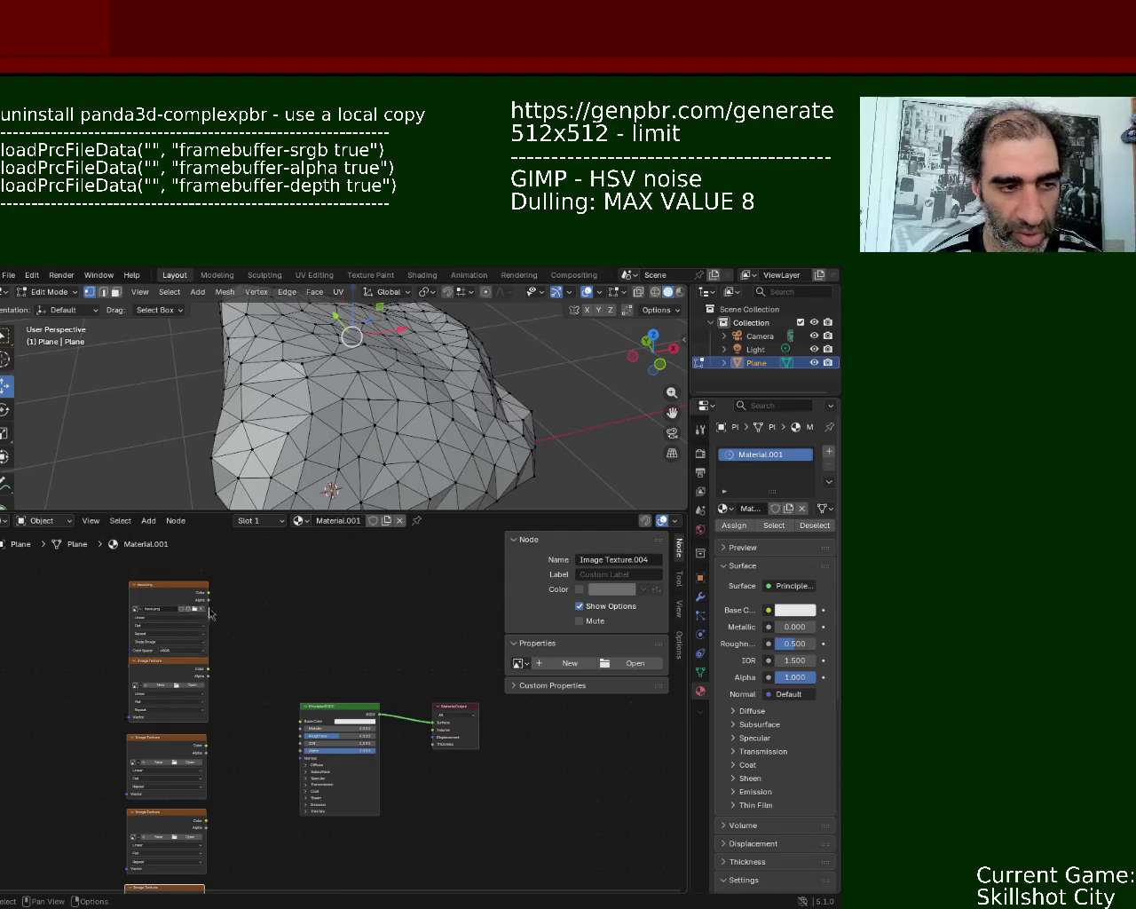
- Link the base.png texture's Color output to the Principled BSDF Base Color input
left_click_drag(207, 592, 289, 720)
left_click_drag(199, 667, 197, 686)
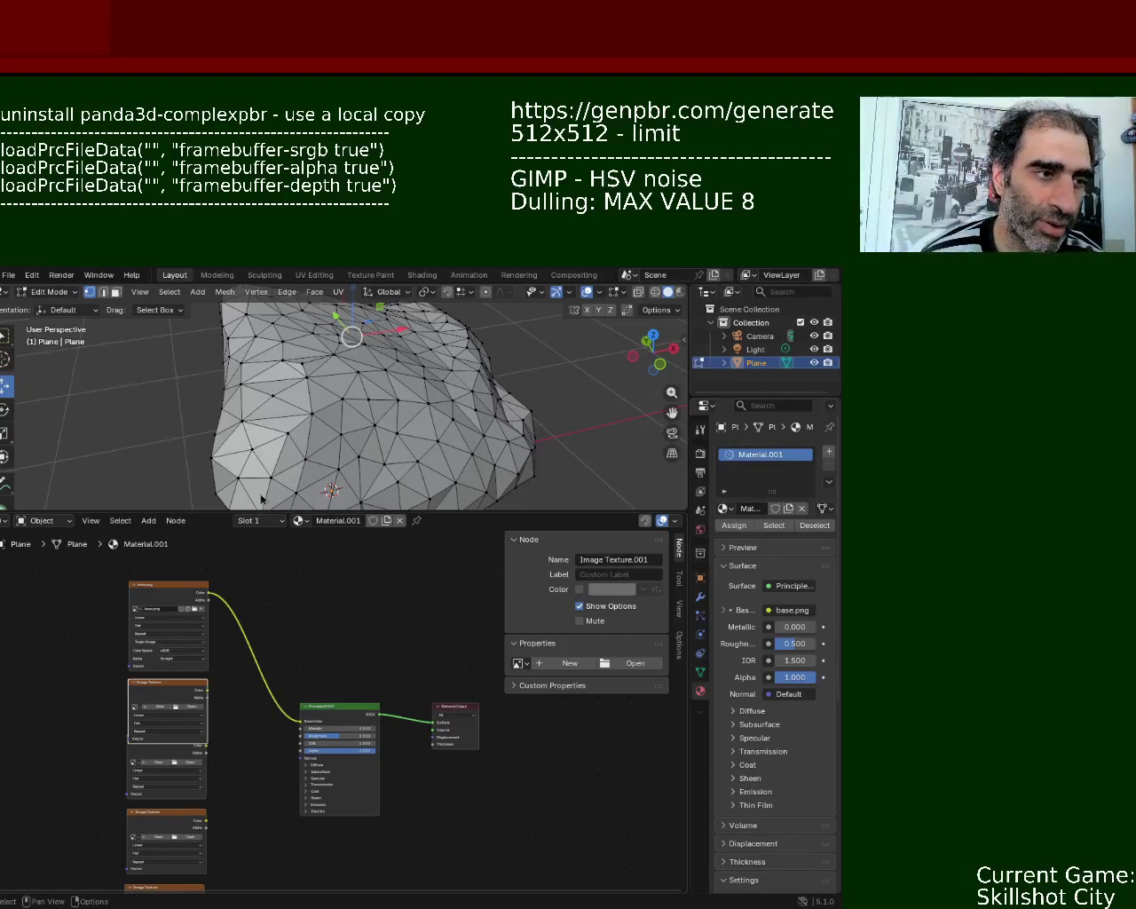
mouse_move(357, 476)
left_mouse_down("alt")
mouse_move(443, 462)
mouse_move(348, 493)
left_mouse_up("alt")
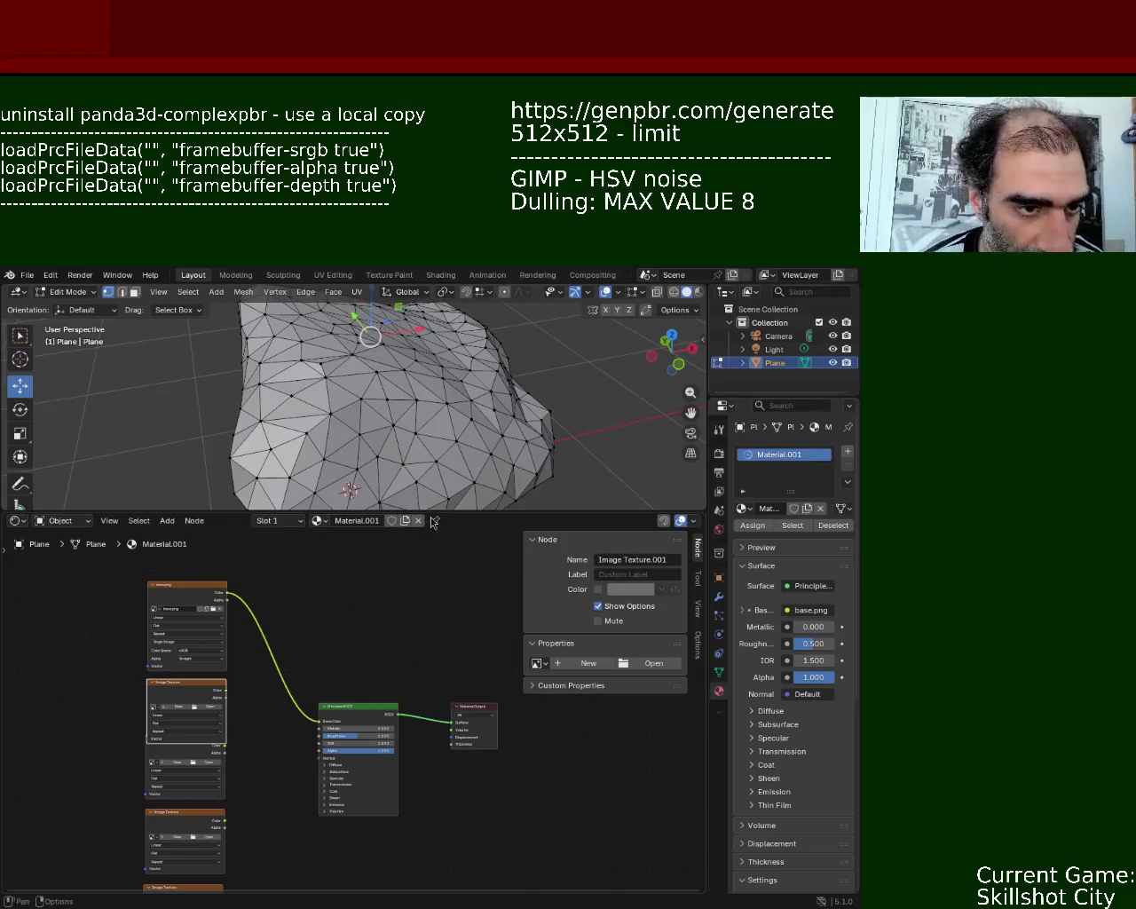
- Move the lower texture node down and wire the second texture's Color into Metallic
left_click_drag(432, 514, 431, 464)
scroll(224, 677, "up", 3)
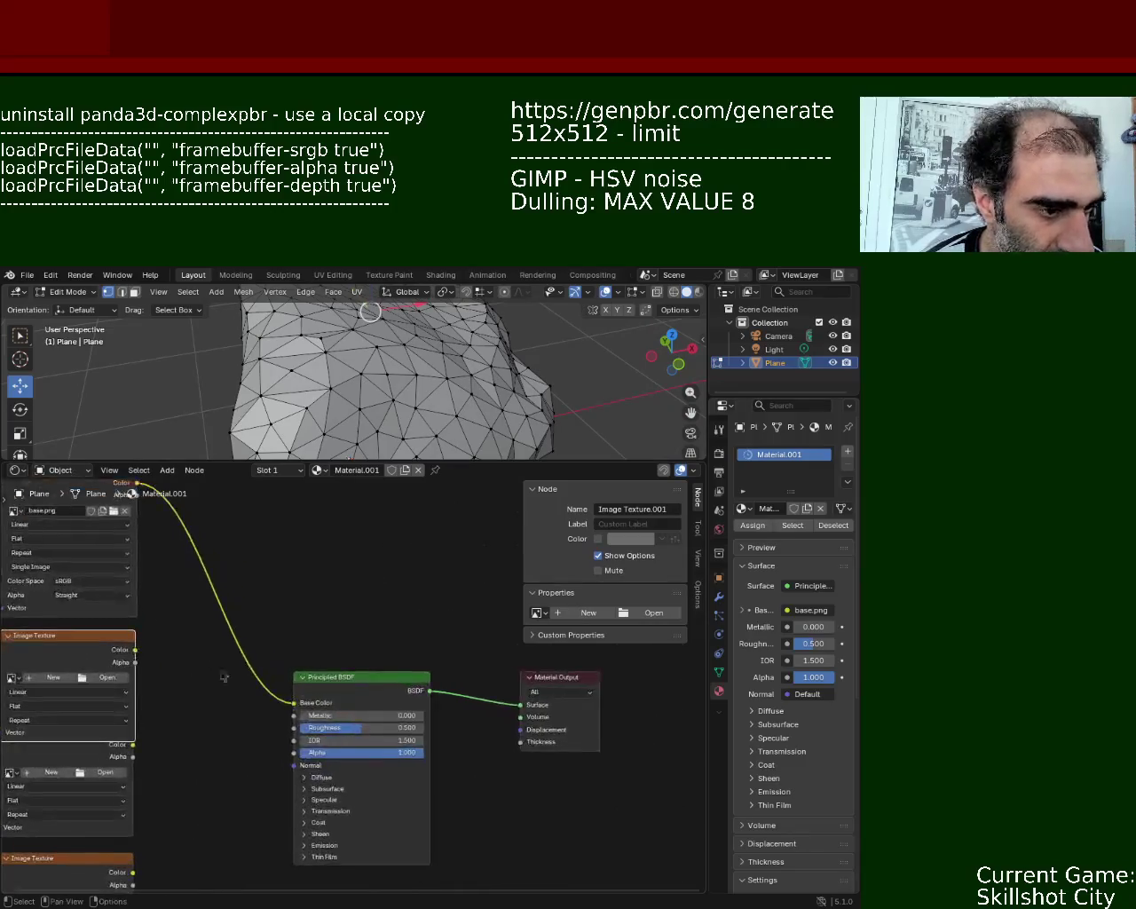
middle_click_drag(224, 677, 251, 652)
left_click(206, 693)
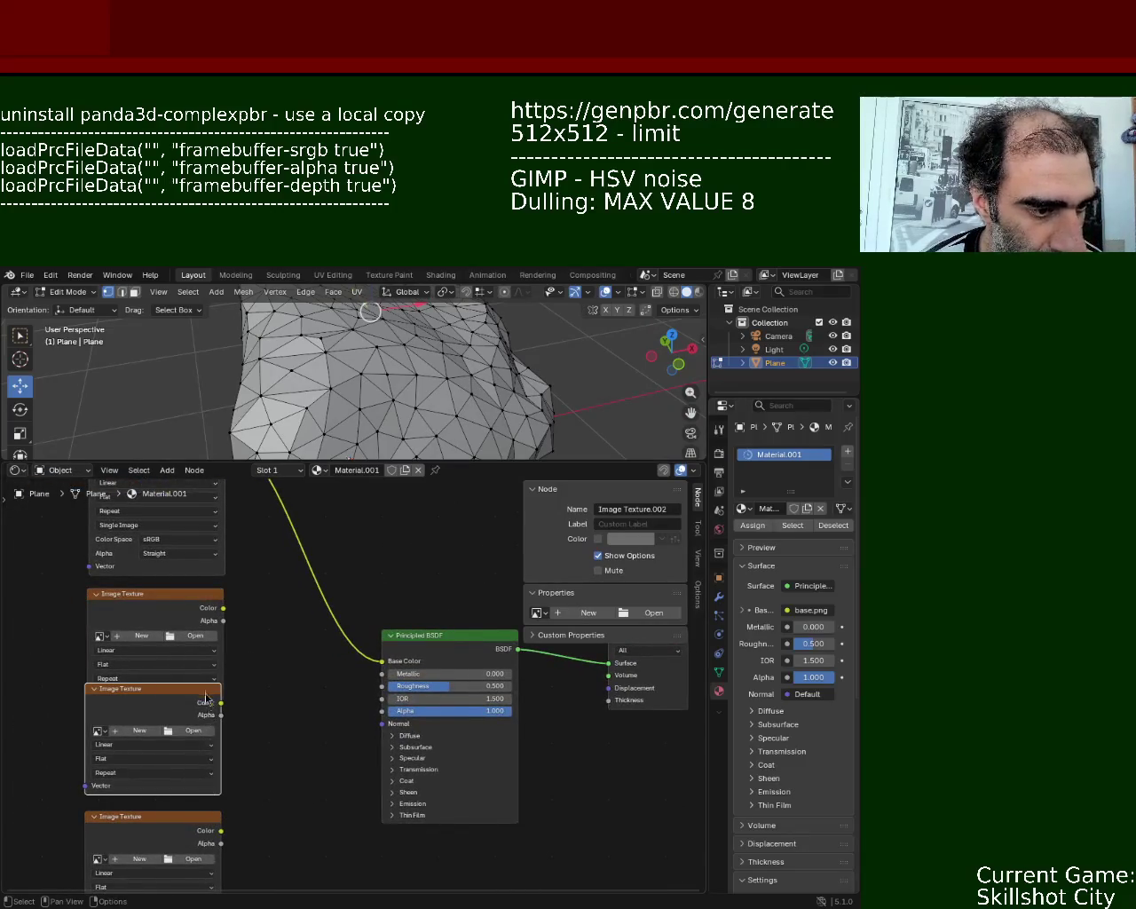
left_click_drag(206, 696, 206, 760)
left_click_drag(222, 608, 400, 676)
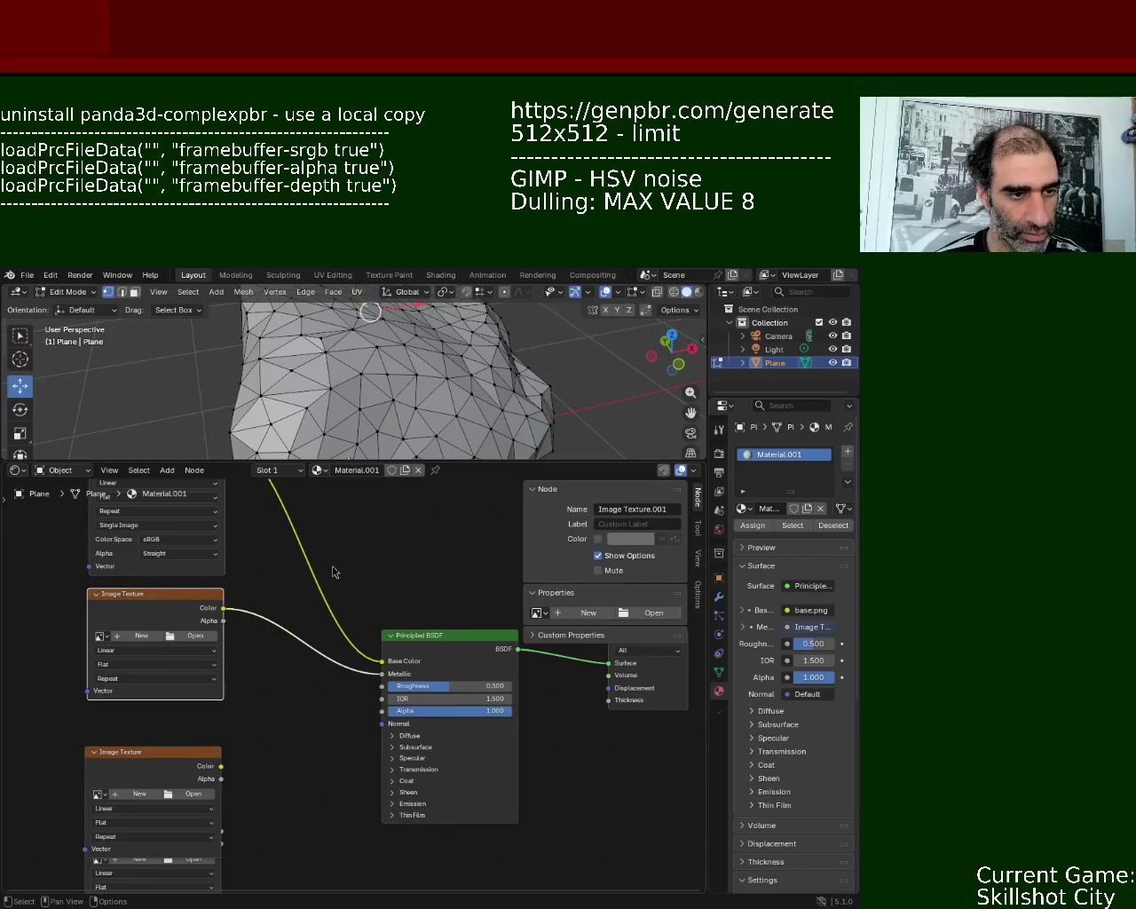
- Link the third Image Texture to Roughness and load roughness_map.png into it
left_click_drag(189, 596, 189, 593)
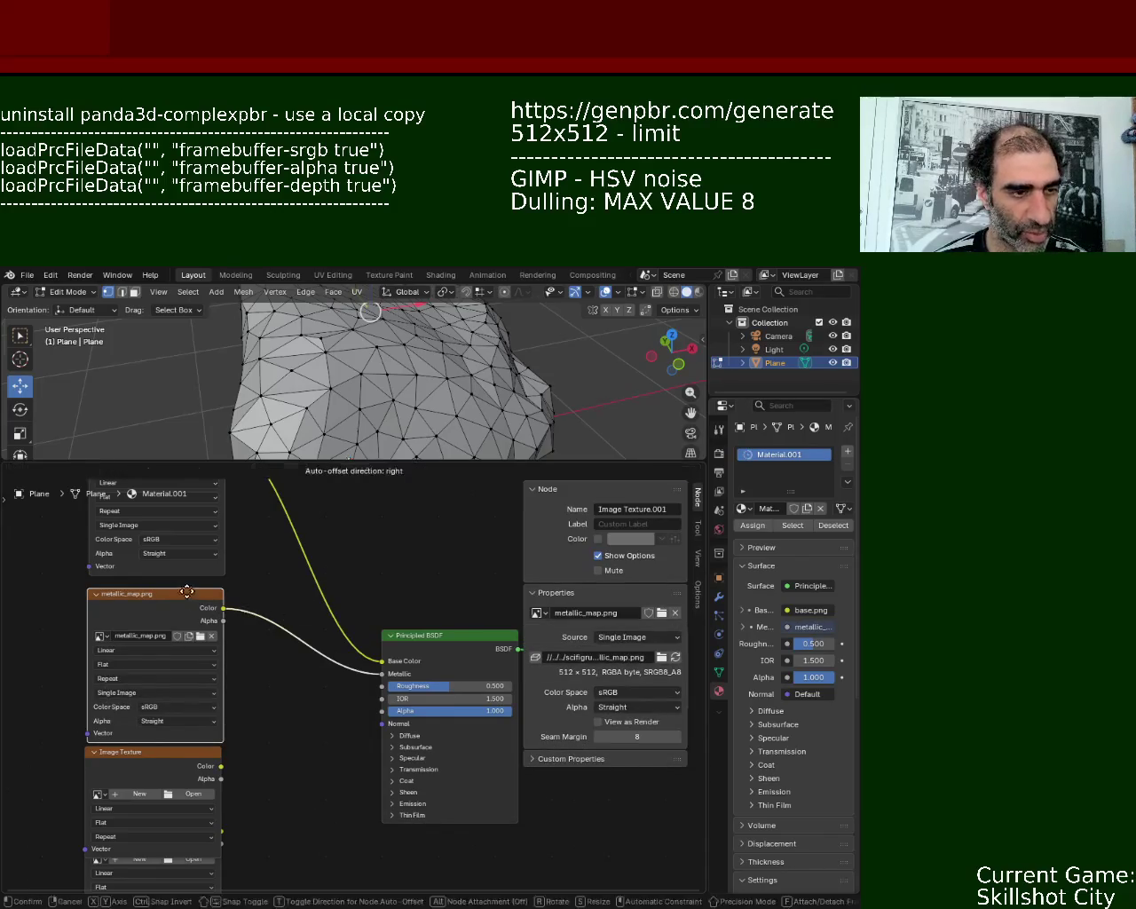
left_click(137, 755)
left_click_drag(220, 766, 383, 686)
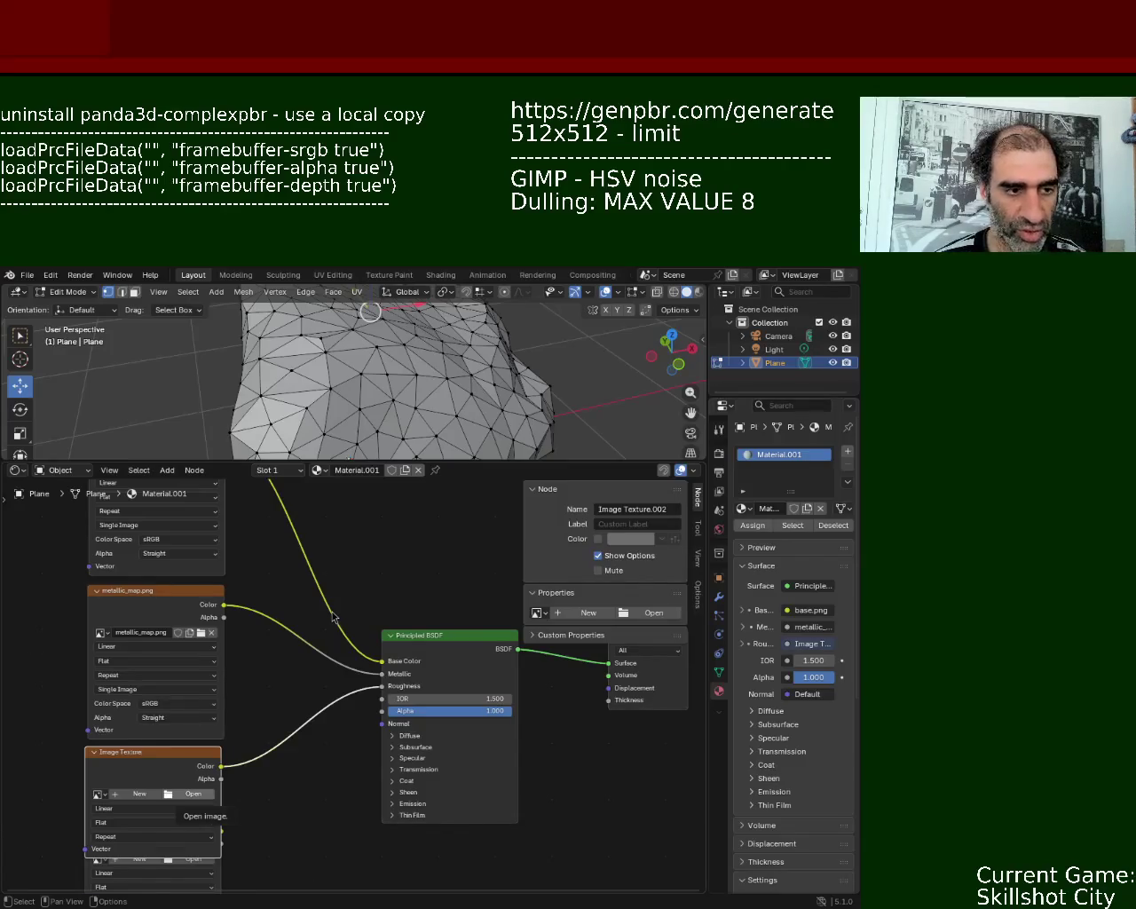
middle_click_drag(256, 692, 261, 602)
- Move the empty Image Texture node beneath the roughness texture
scroll(276, 728, "down", 2, "shift")
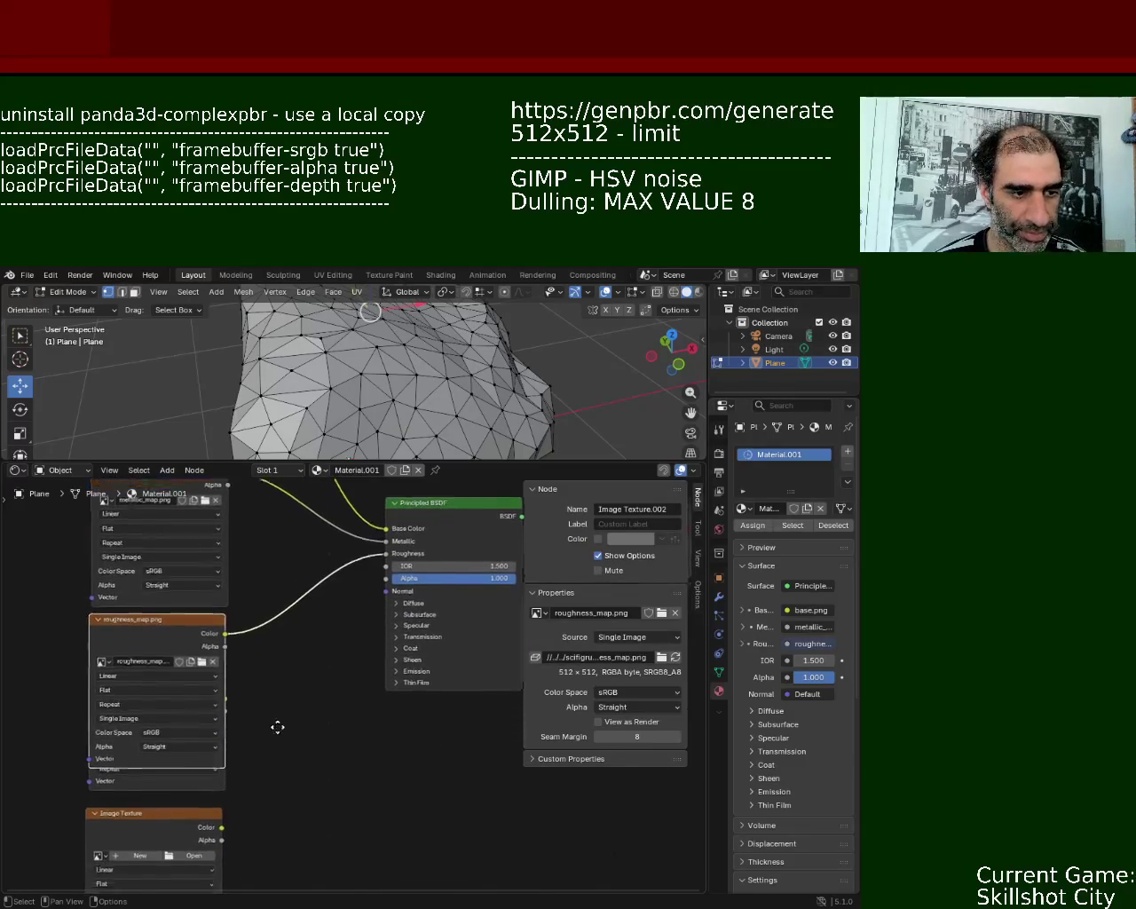
mouse_move(211, 786)
left_mouse_down()
mouse_move(203, 798)
mouse_move(201, 657)
mouse_move(340, 522)
left_mouse_up()
scroll(203, 797, "down", 4, "shift")
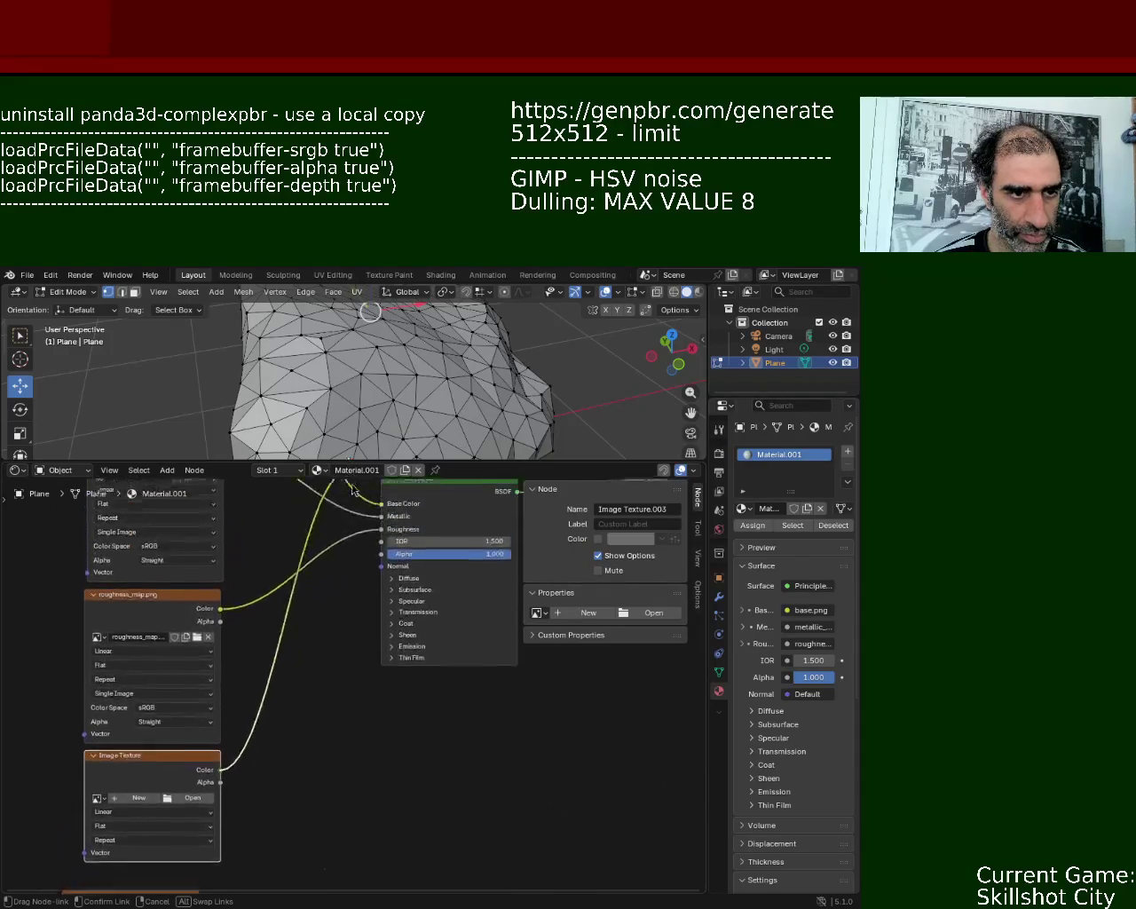
- Connect the fourth texture to the Normal input and load normal_map.png into it
left_click_drag(340, 522, 385, 591)
middle_click_drag(319, 763, 350, 668)
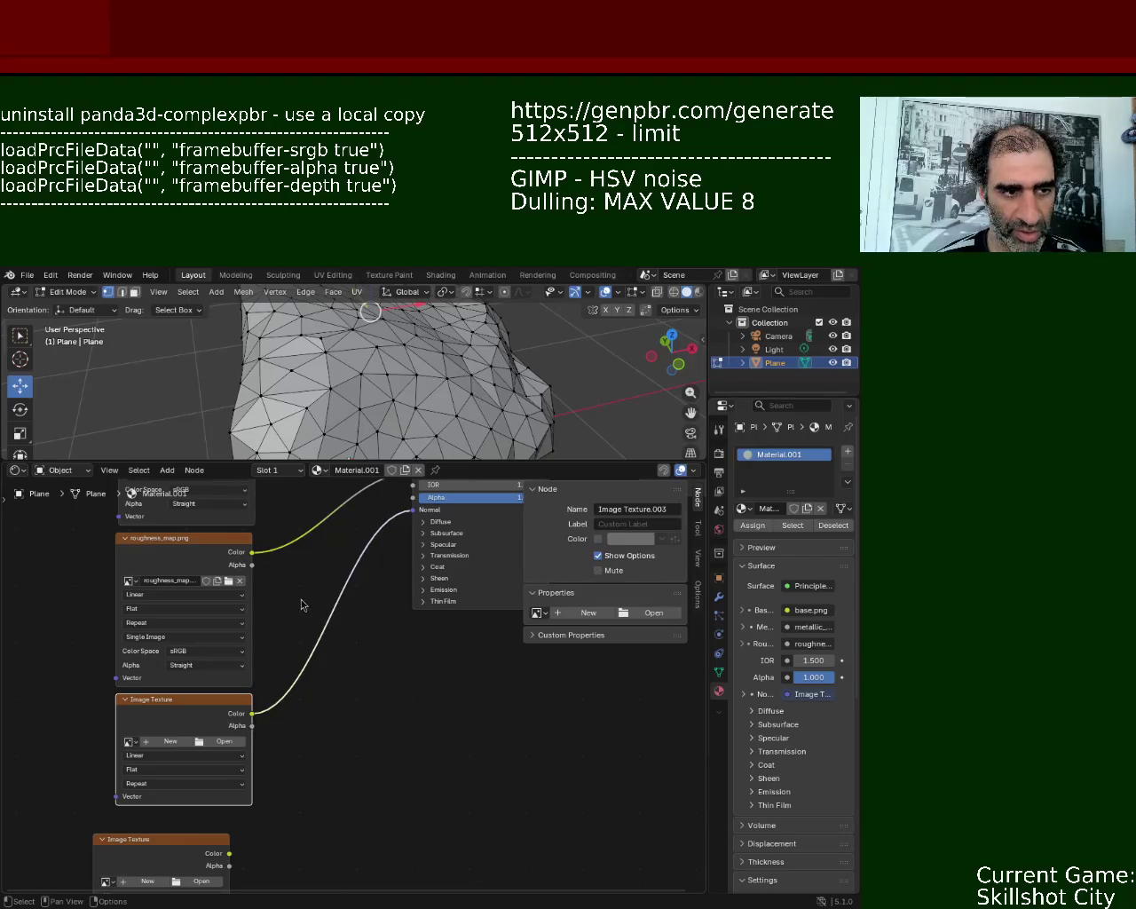
key("ctrl+shift+z")
- Move the empty Image Texture node up beside the Principled BSDF
middle_click_drag(296, 824, 280, 758)
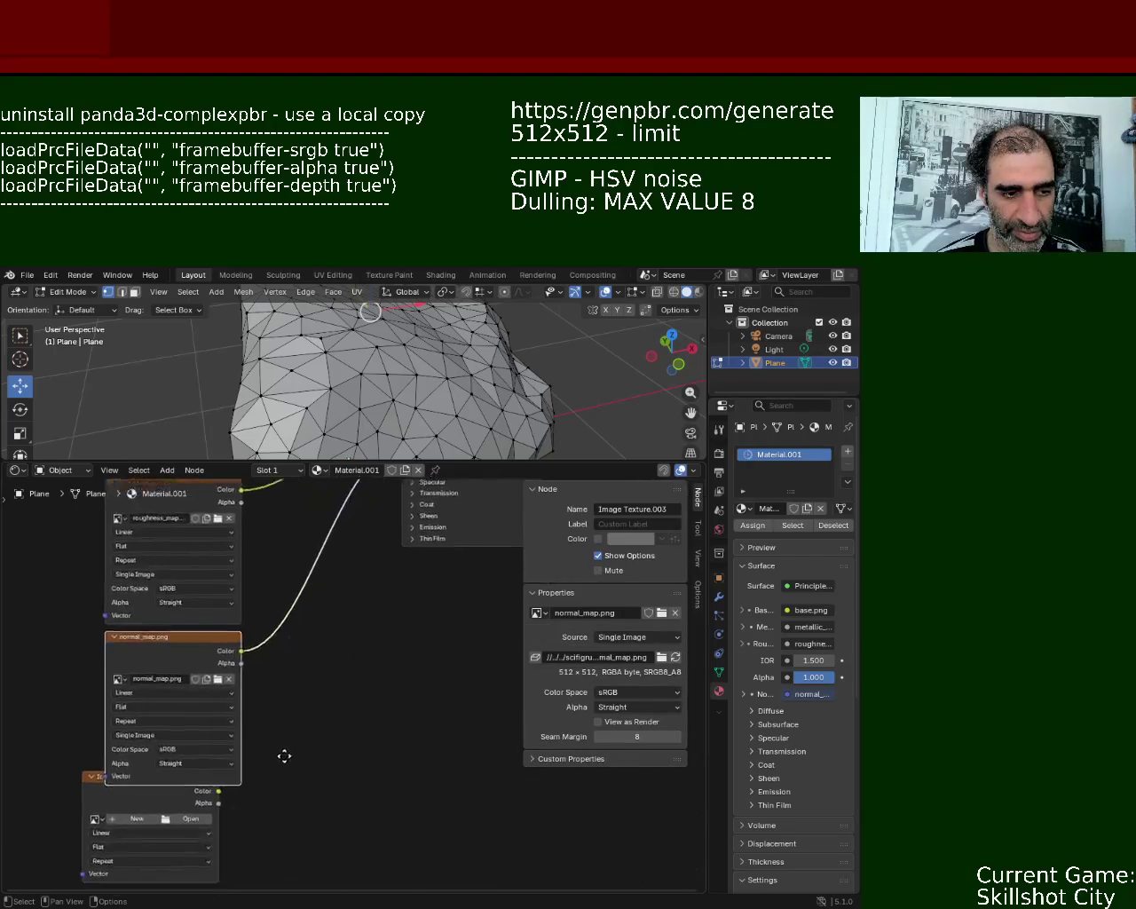
left_click(118, 789)
left_click_drag(118, 788, 398, 647)
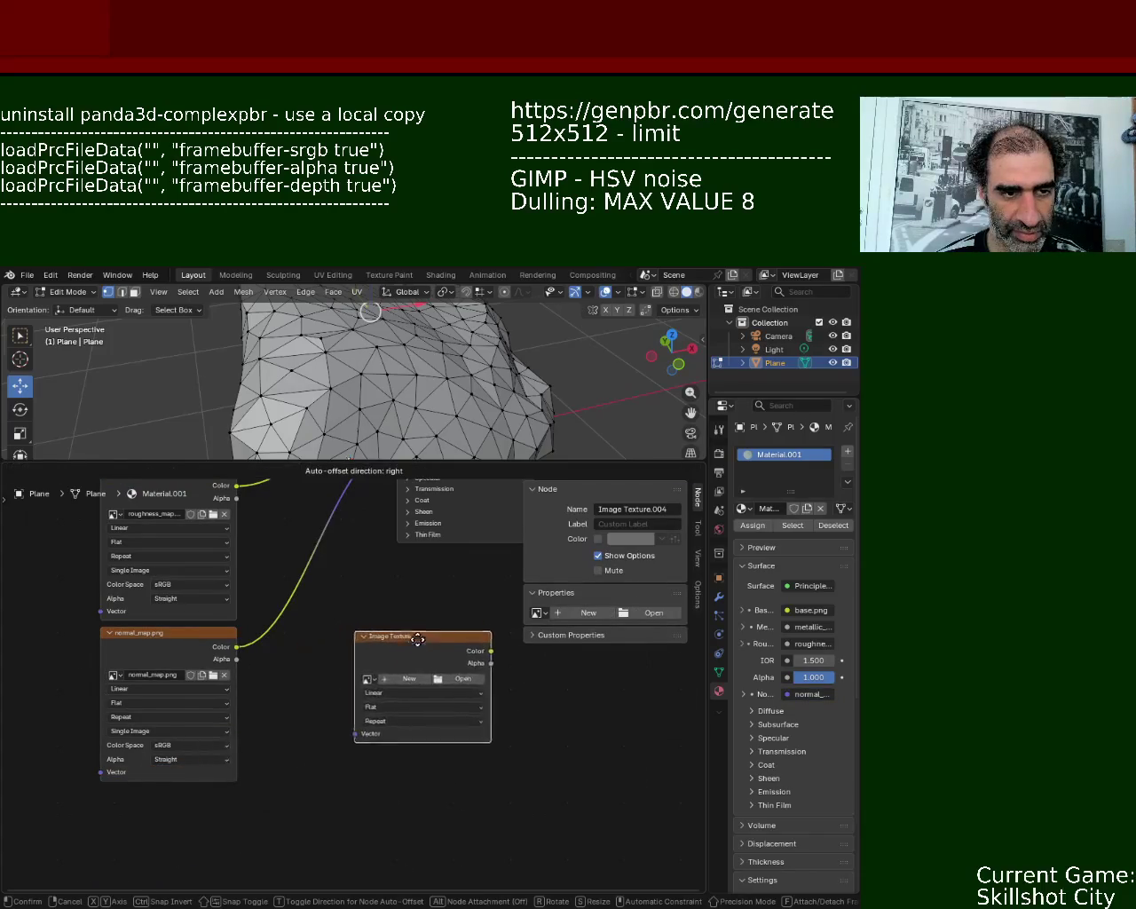
mouse_move(329, 523)
middle_mouse_down()
mouse_move(300, 611)
mouse_move(294, 506)
middle_mouse_up()
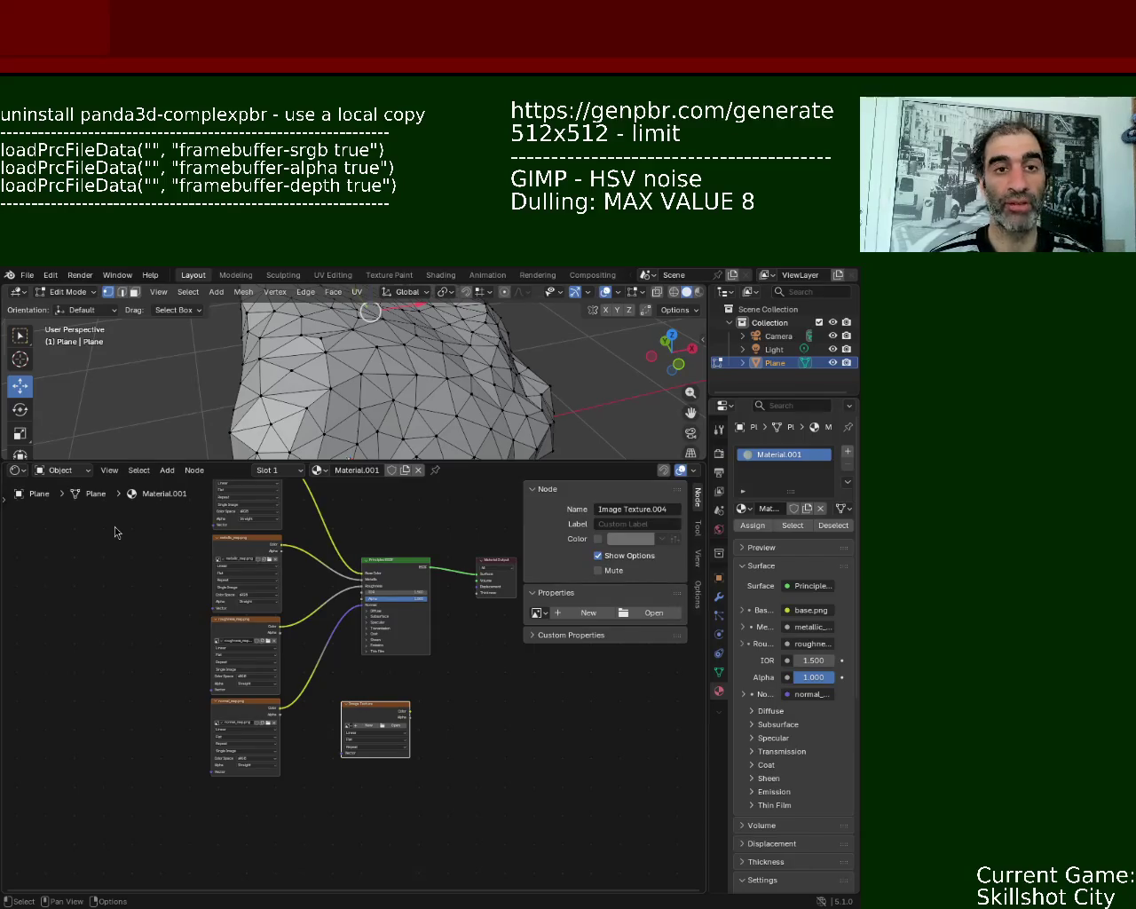
key("alt+Tab")
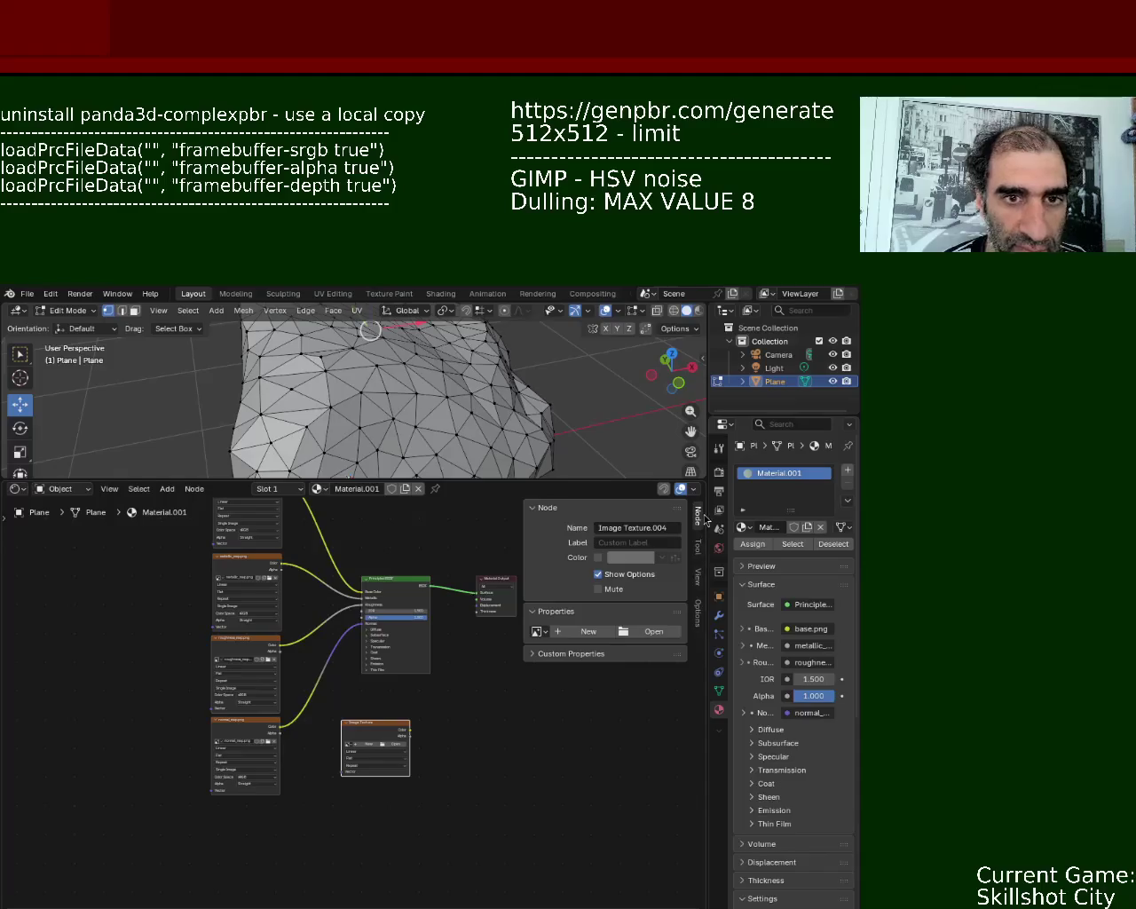
middle_click_drag(441, 690, 462, 766)
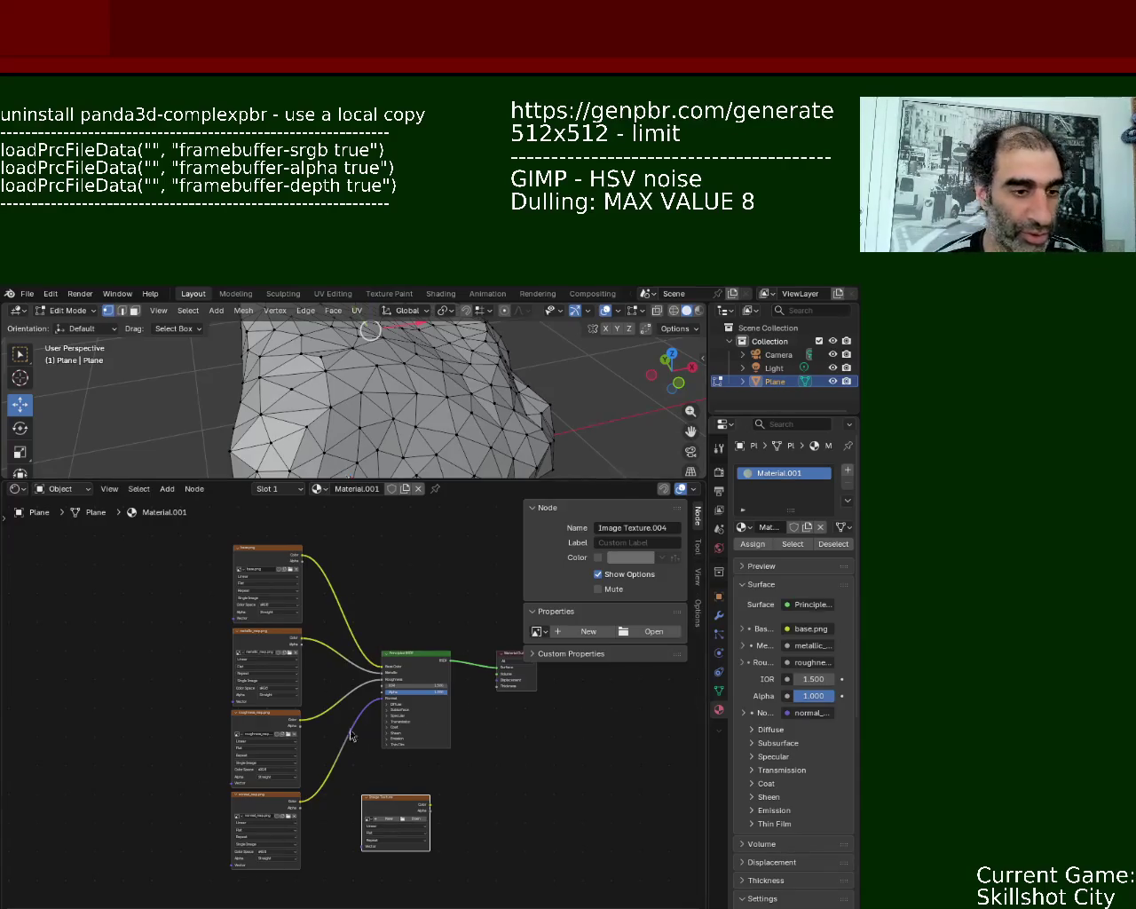
left_click_drag(408, 812, 430, 796)
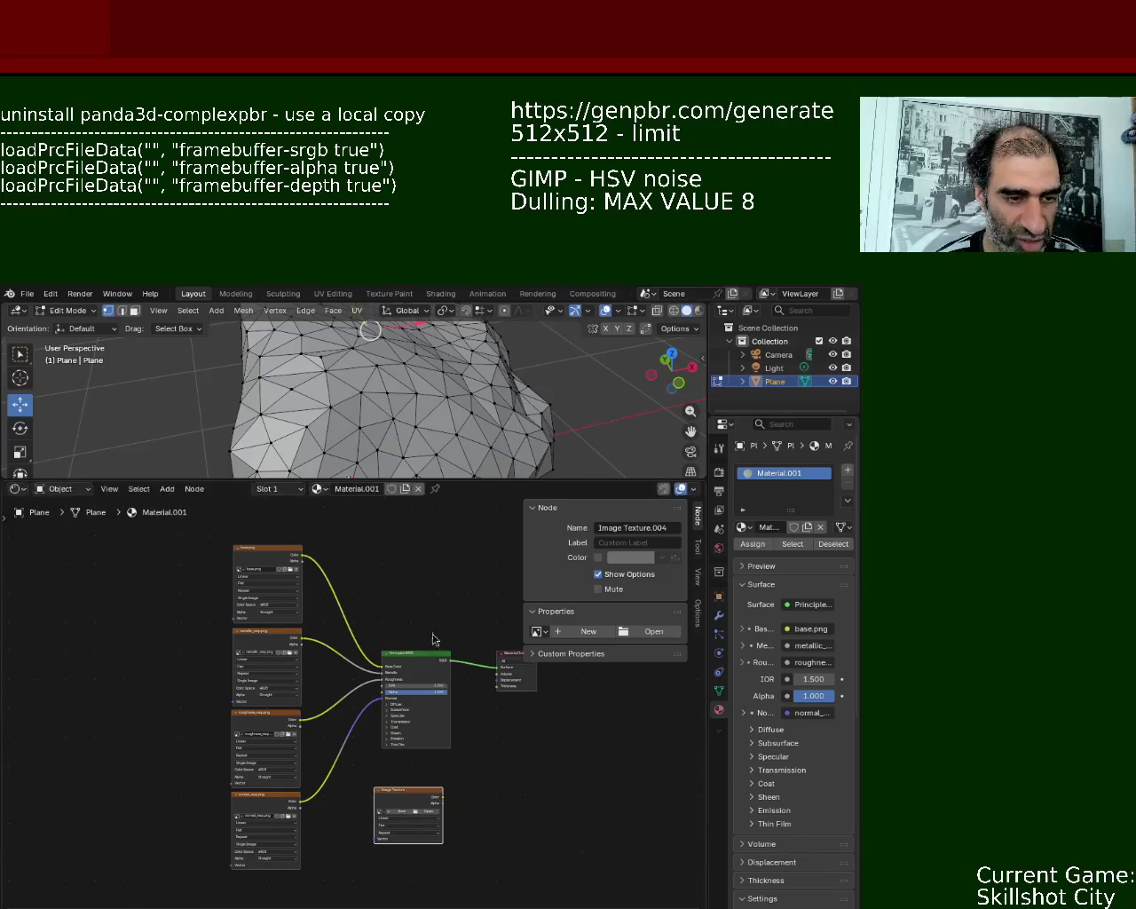
- Add an Ambient Occlusion node from node search and place it above the Principled BSDF
key("shift+a")
left_click(402, 561)
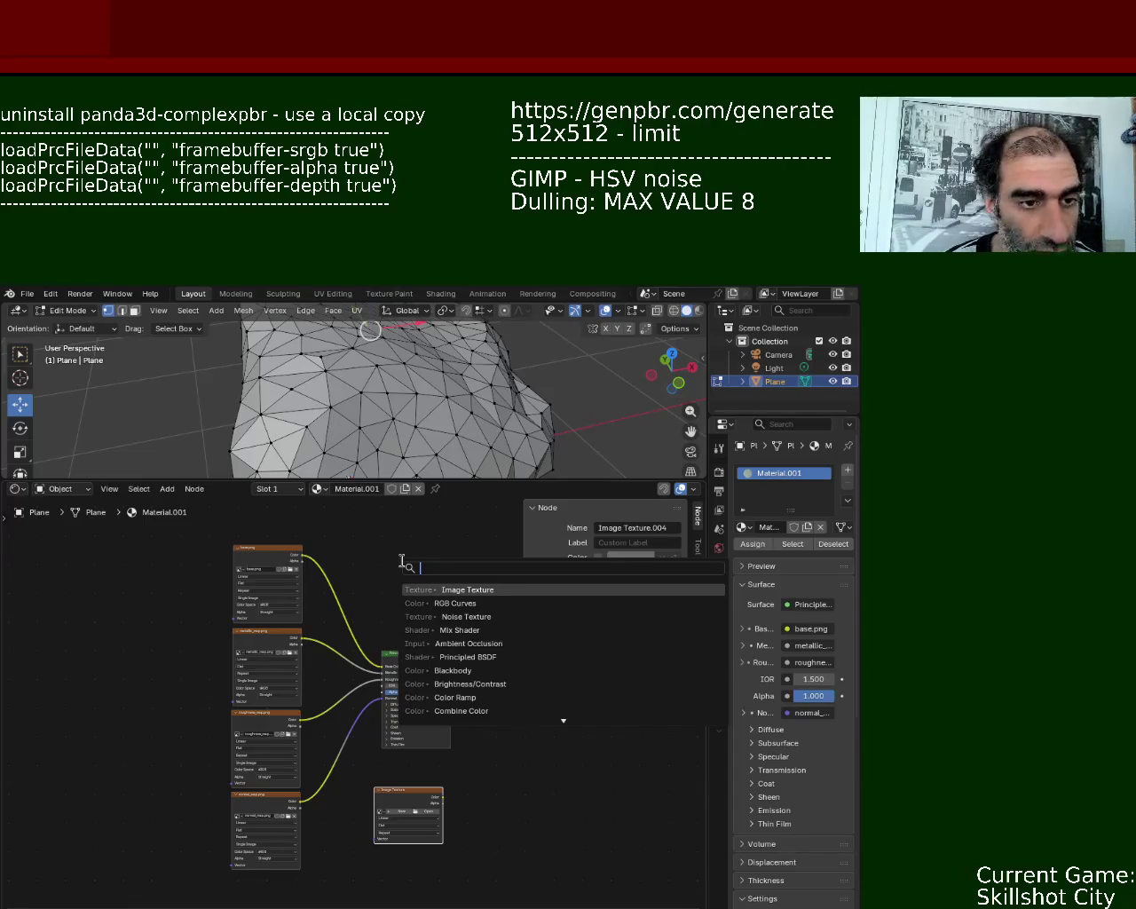
key("Escape")
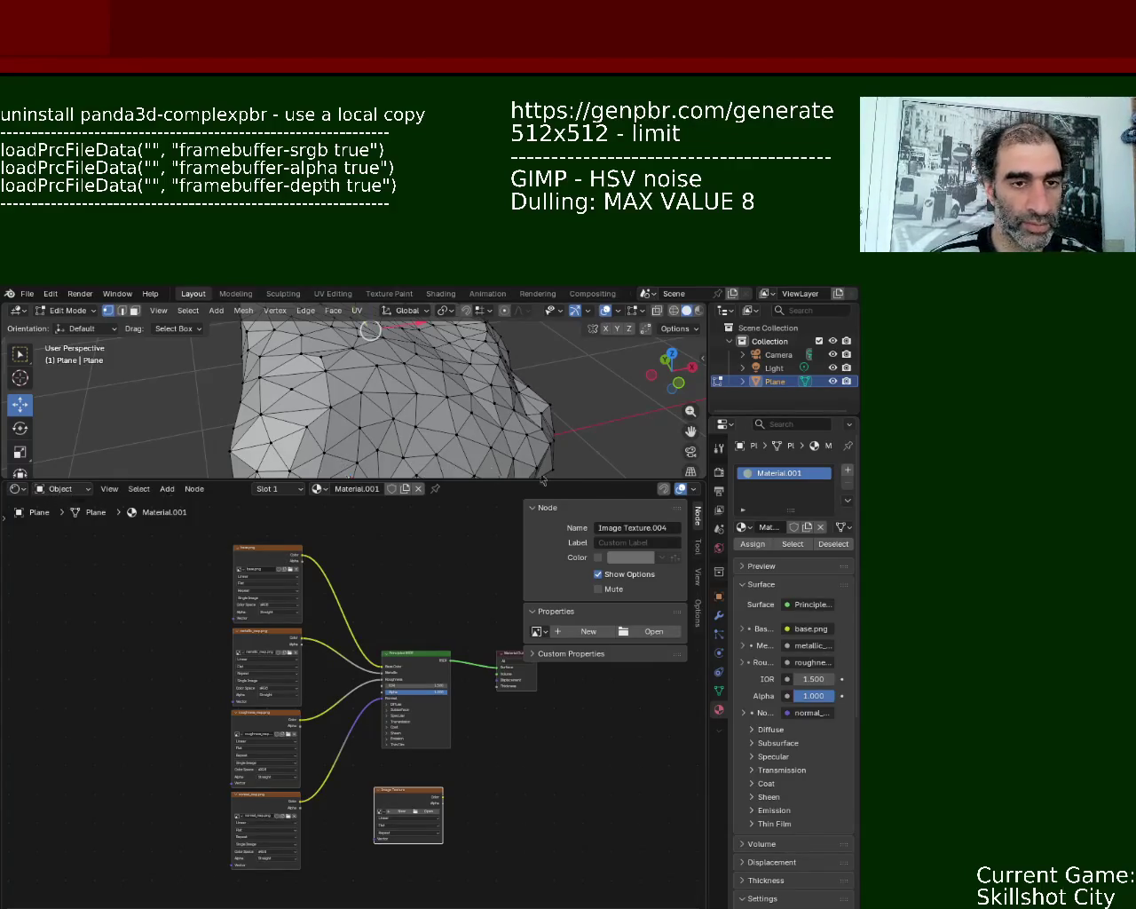
key("shift+a")
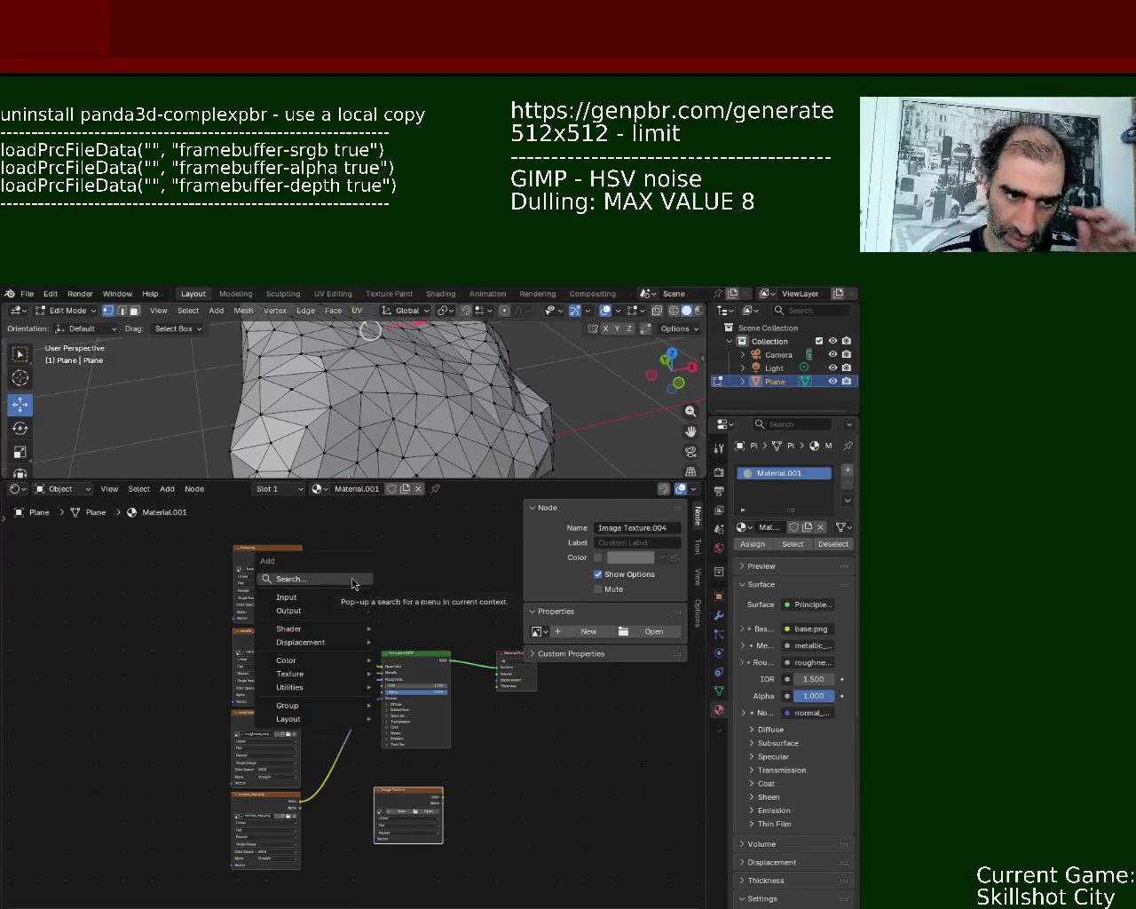
left_click(352, 583)
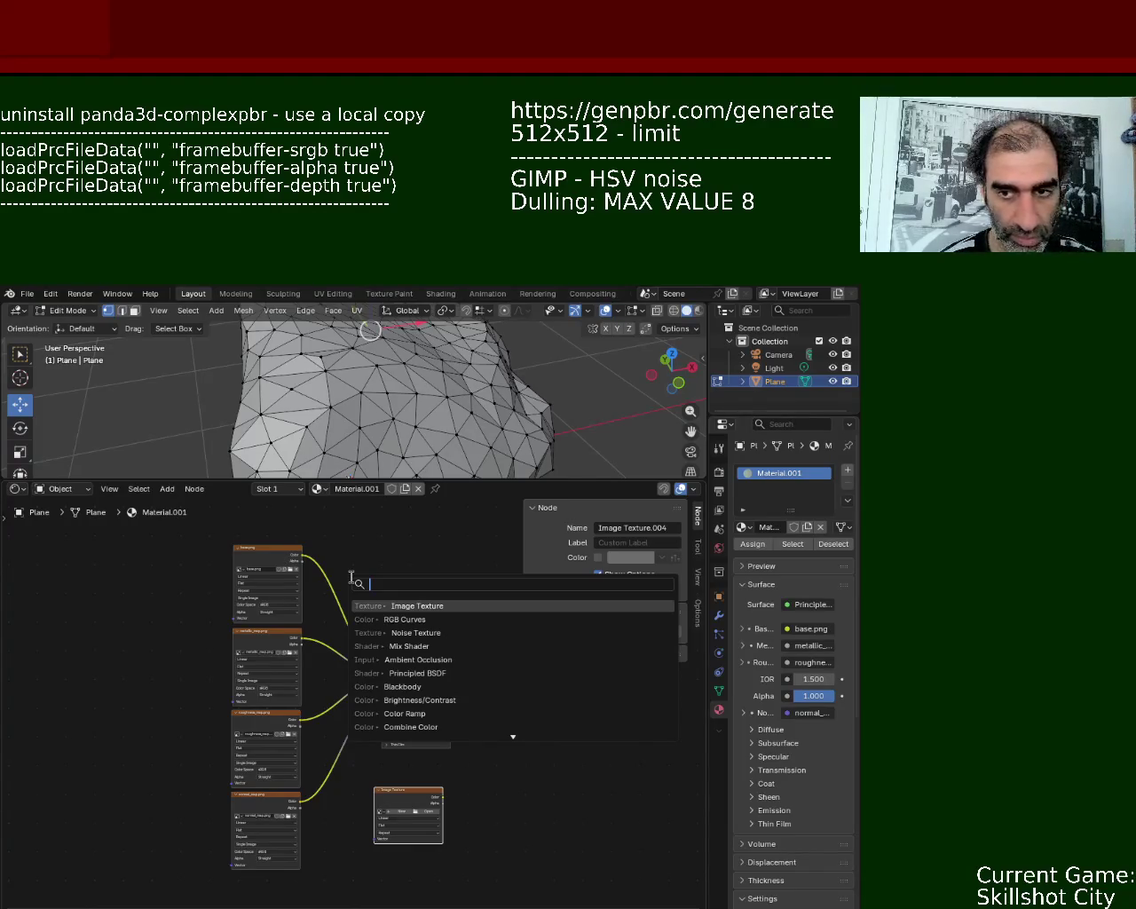
type("A")
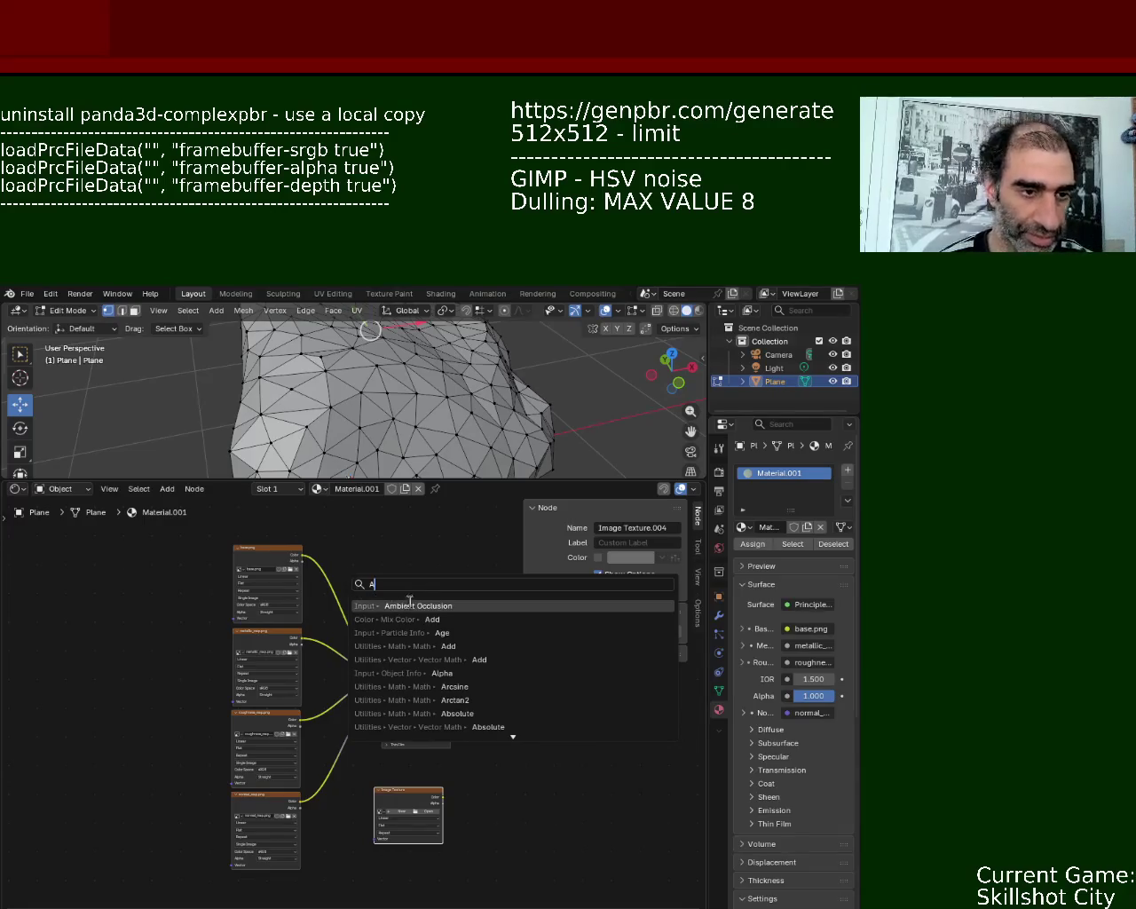
left_click(408, 604)
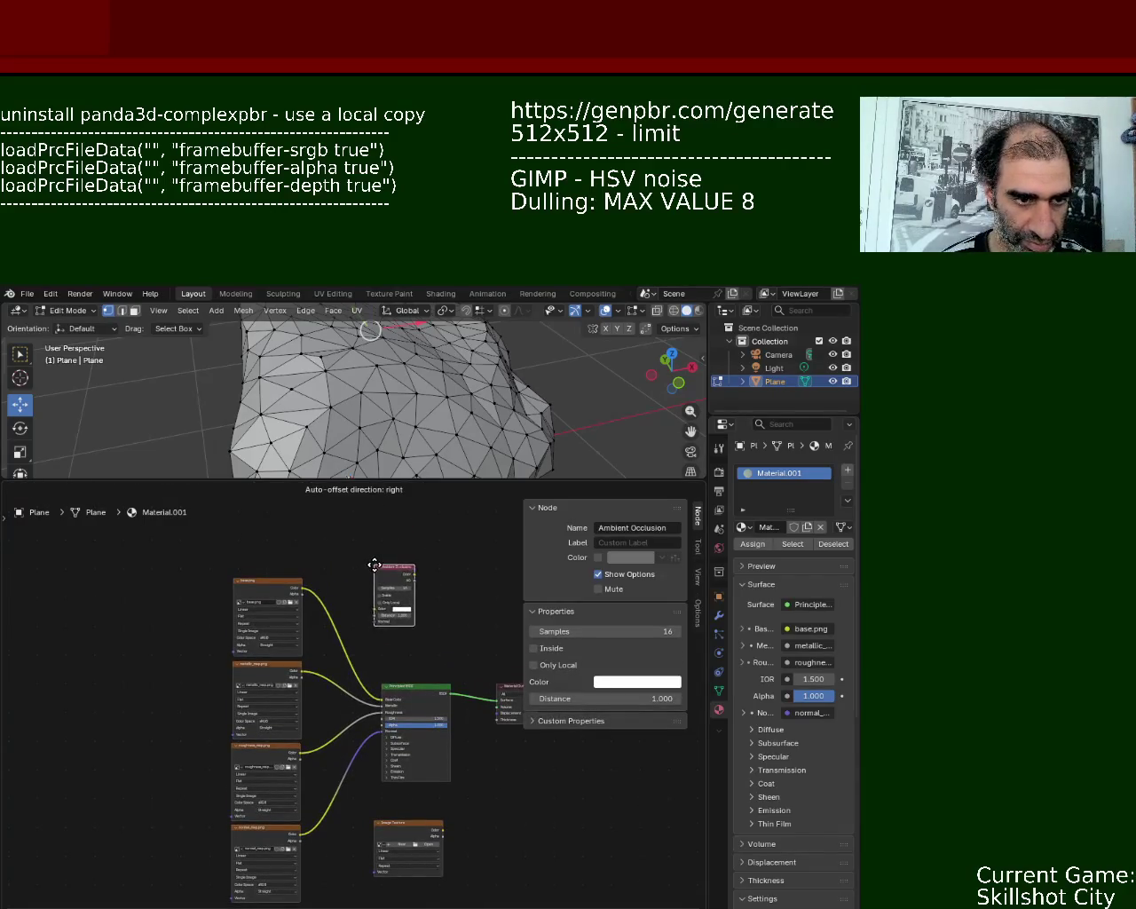
left_click(384, 568)
- Add a Mix Shader right of the Ambient Occlusion node and shift Material Output right
key("shift+a")
type("MIX")
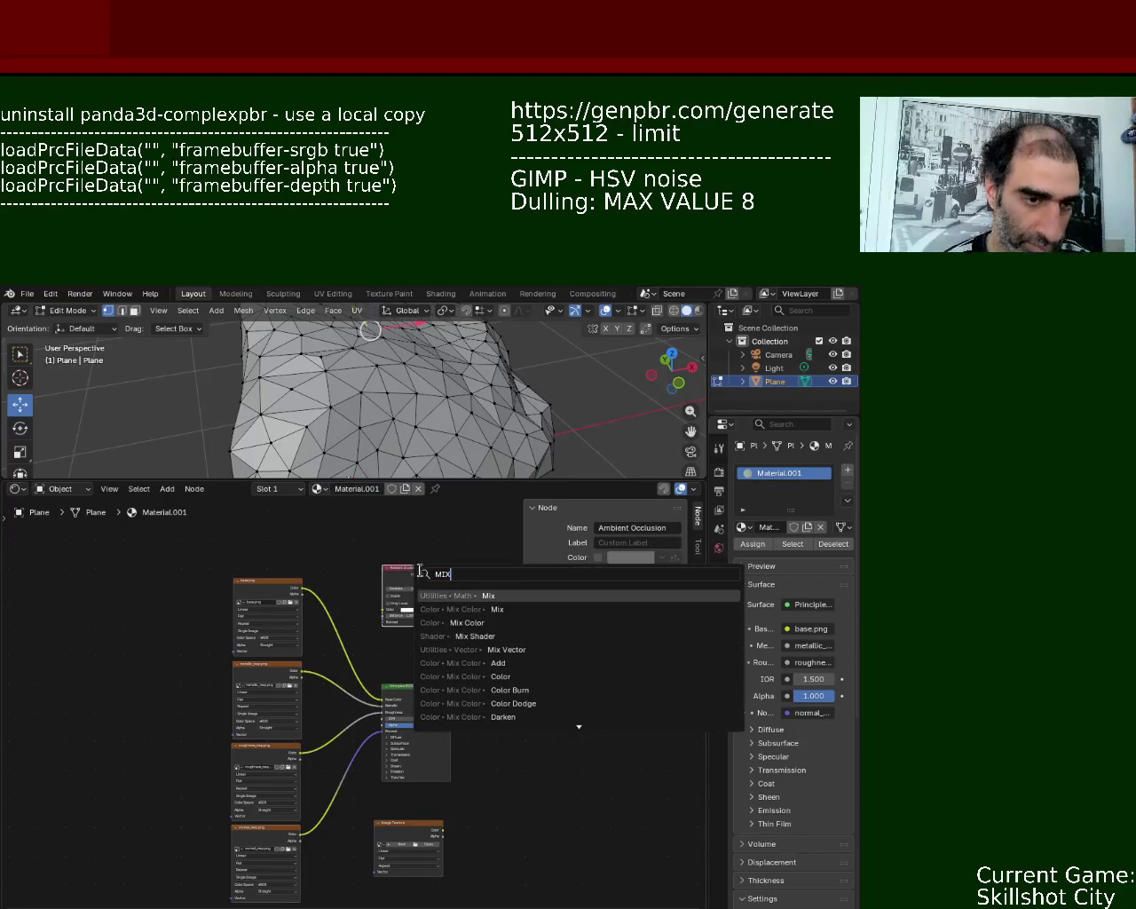
left_click(523, 636)
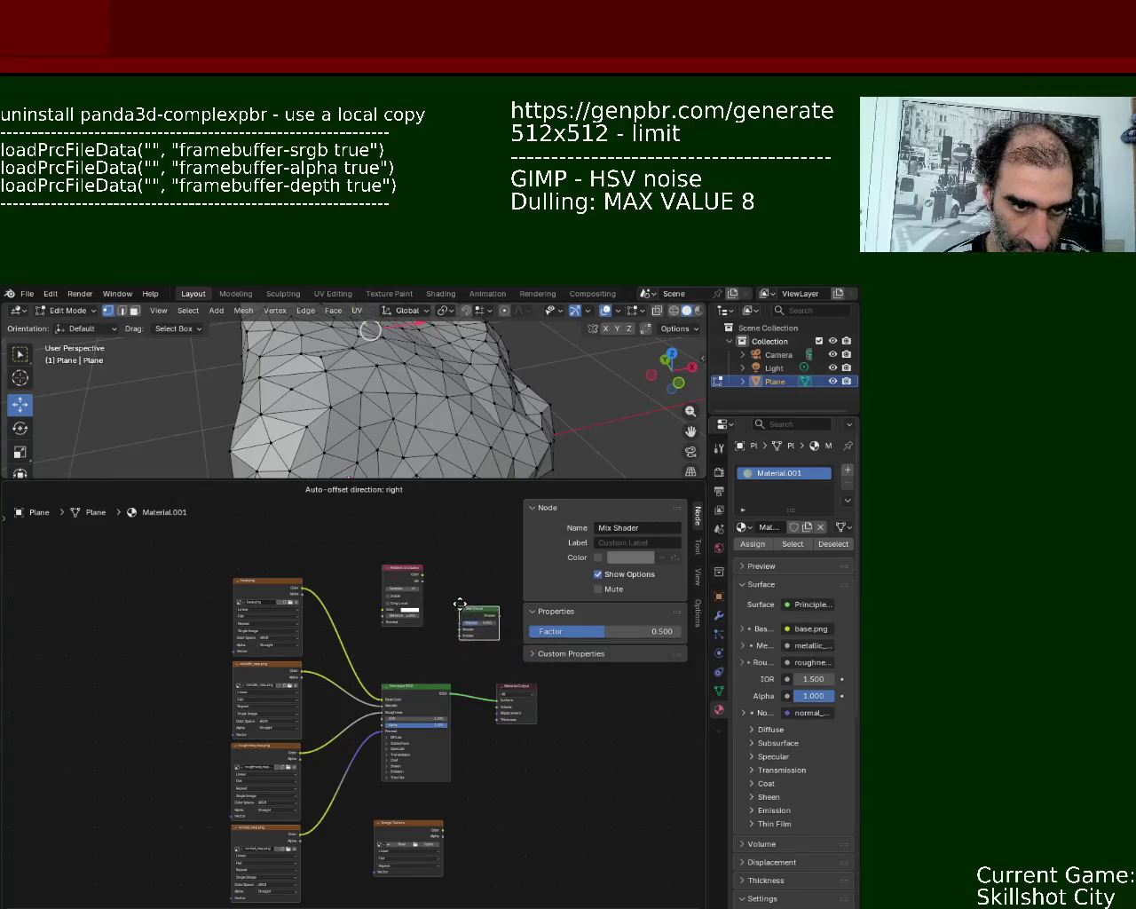
left_click(459, 605)
mouse_move(507, 686)
left_mouse_down()
mouse_move(576, 687)
mouse_move(462, 629)
left_mouse_up()
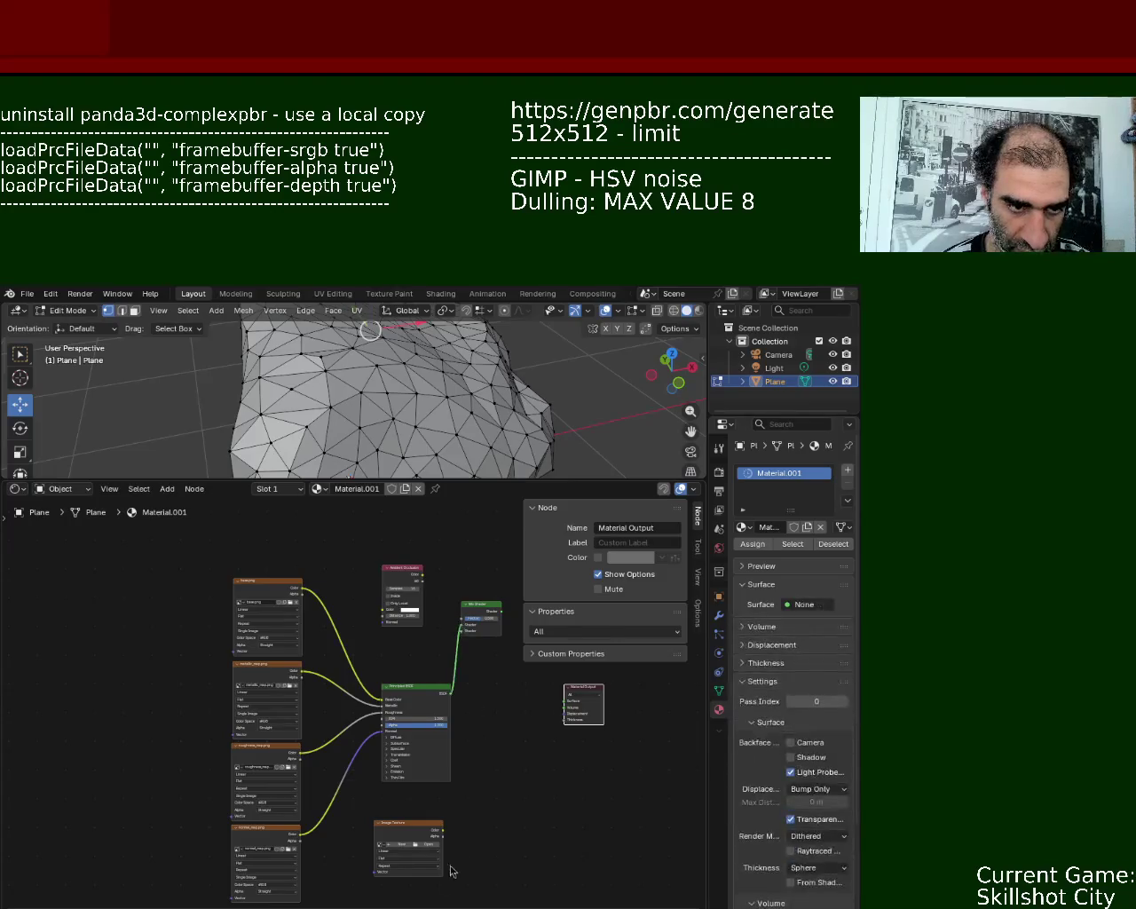
- Link the bottom texture into the Mix Shader, load its image, and tidy node positions
left_click_drag(442, 831, 463, 631)
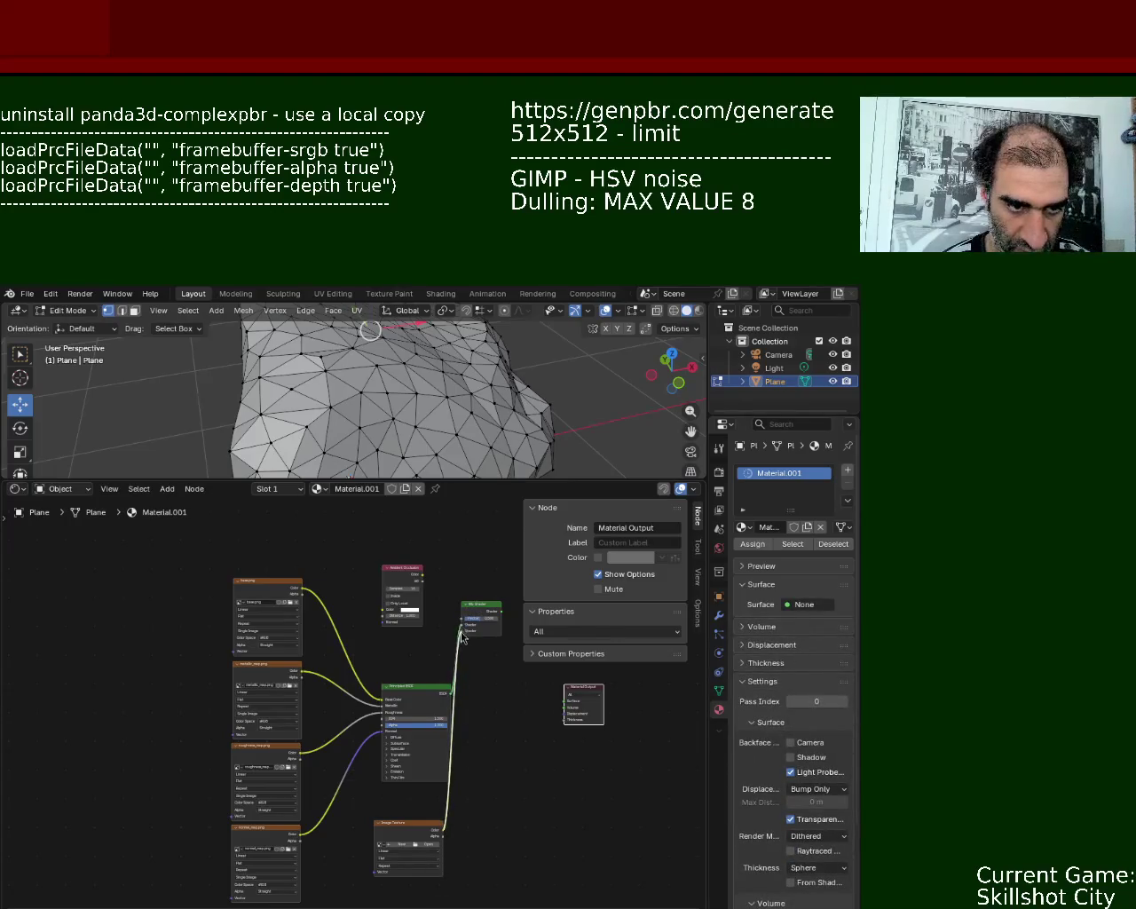
left_click(432, 845)
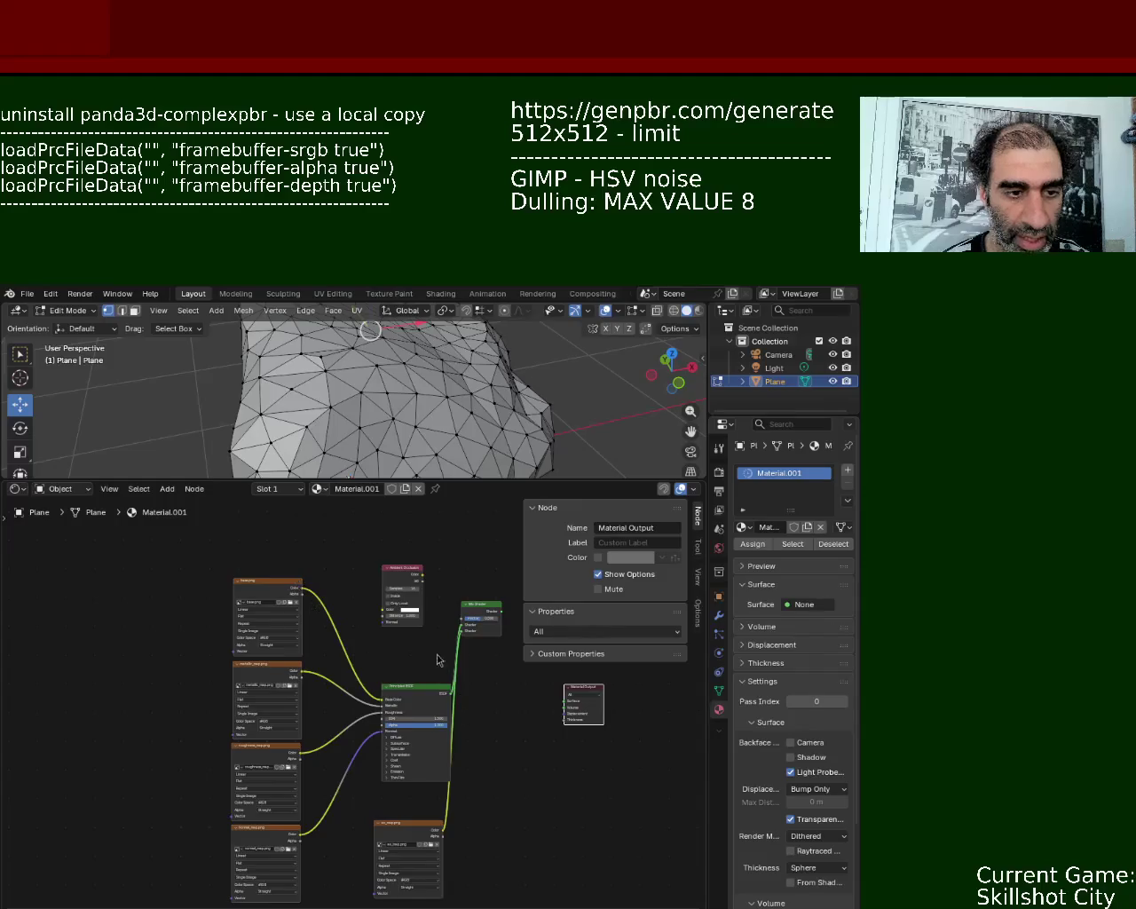
left_click_drag(456, 609, 475, 660)
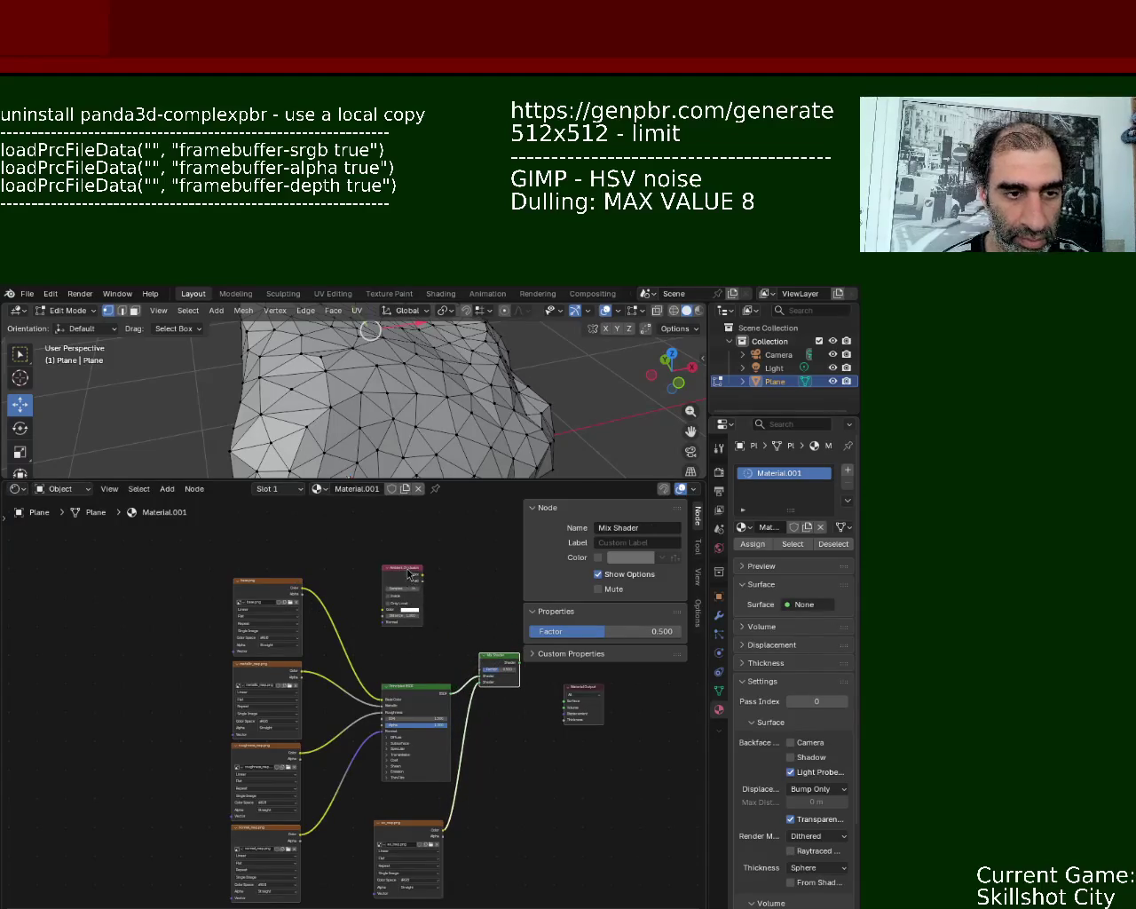
left_click_drag(408, 575, 409, 621)
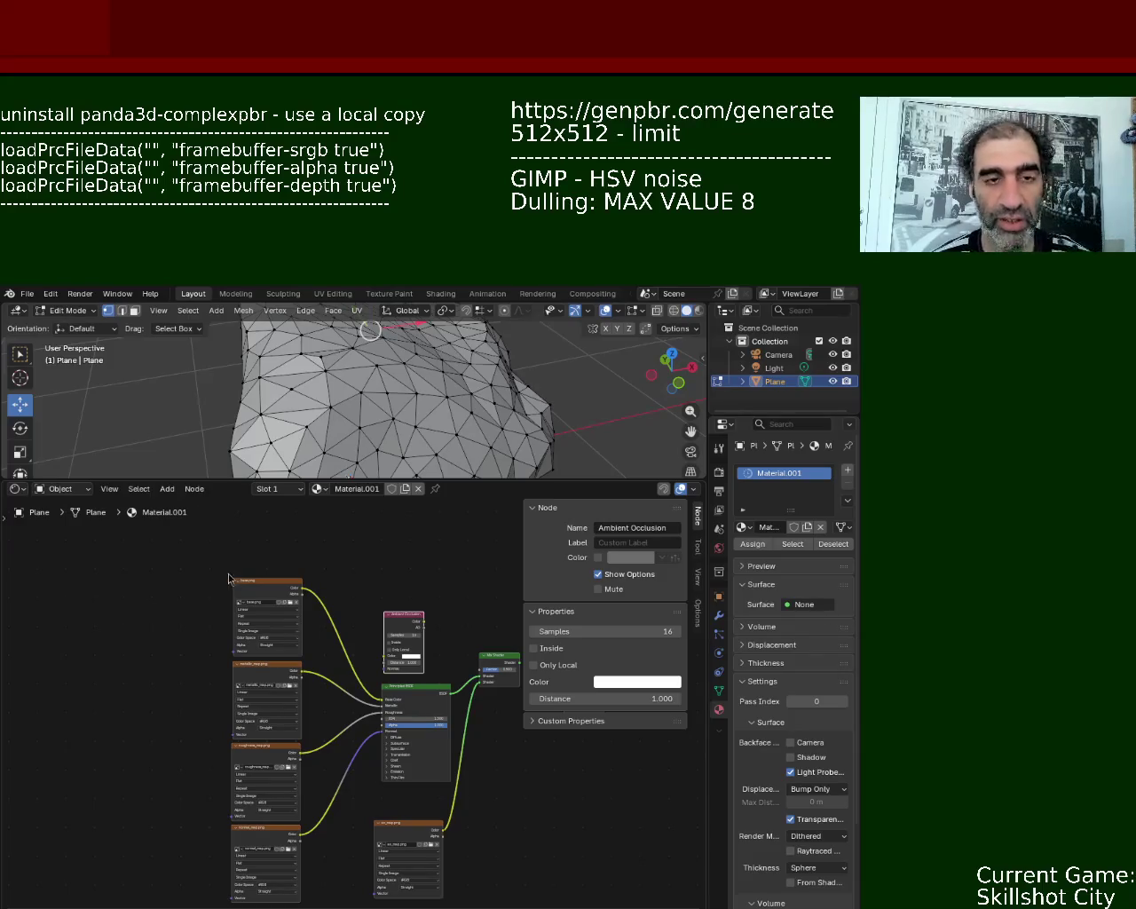
scroll(441, 595, "up", 1)
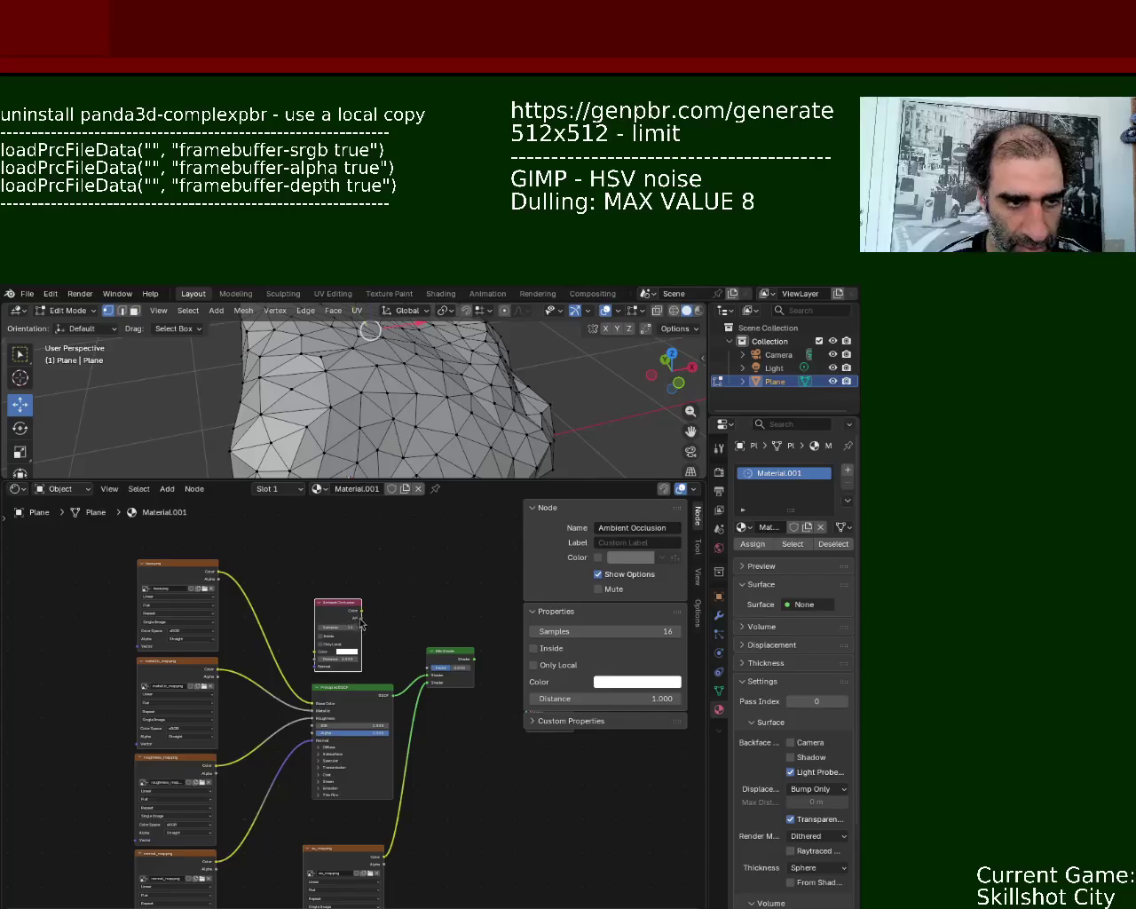
left_click_drag(361, 612, 428, 672)
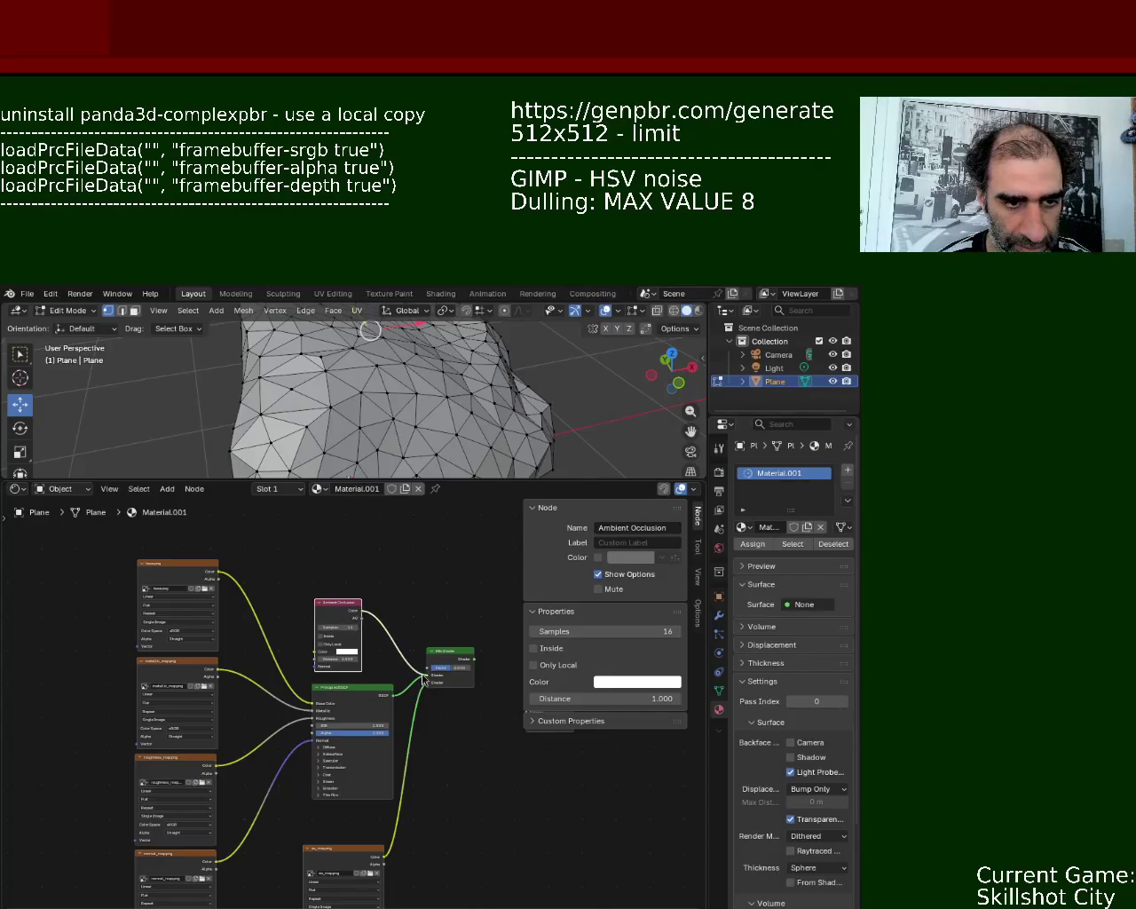
left_click(347, 652)
left_click_drag(397, 538, 401, 587)
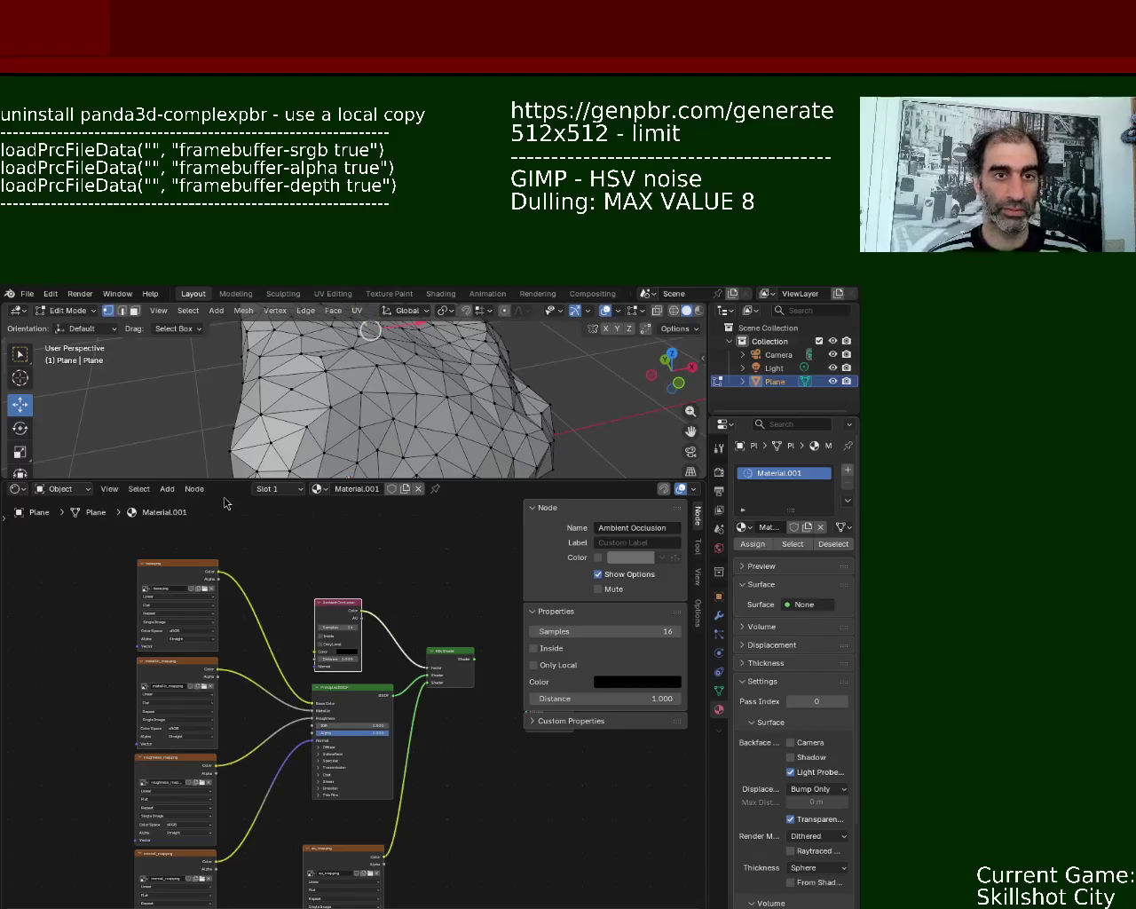
scroll(406, 663, "up", 3)
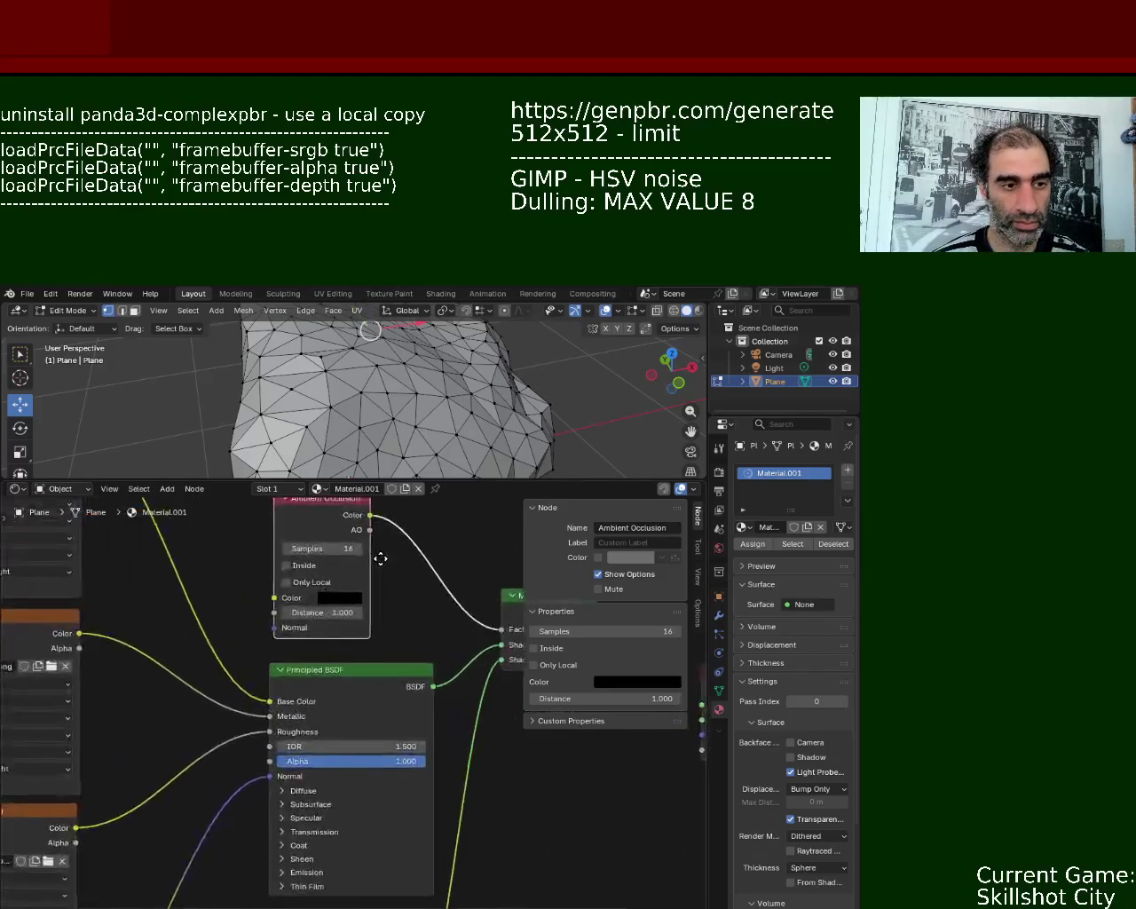
scroll(398, 579, "down", 1)
scroll(406, 718, "down", 1)
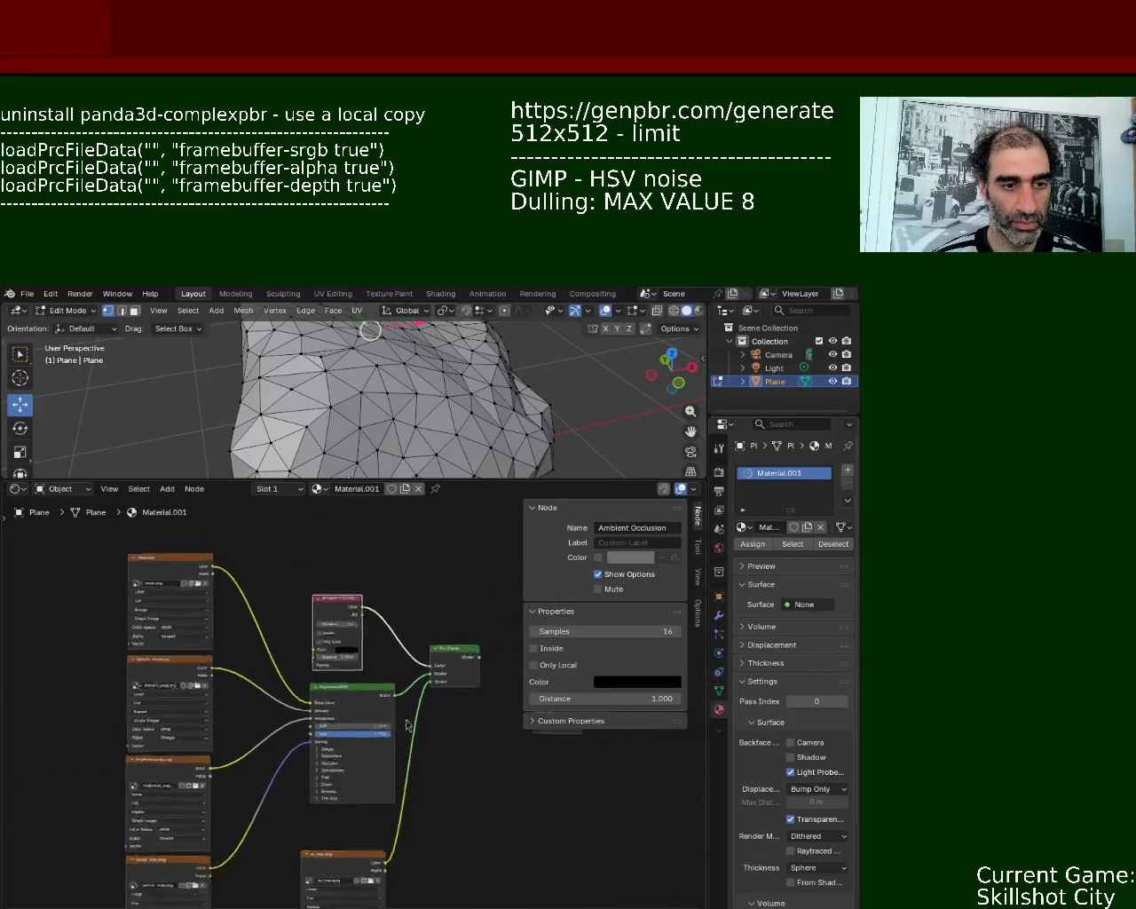
scroll(310, 731, "down", 2)
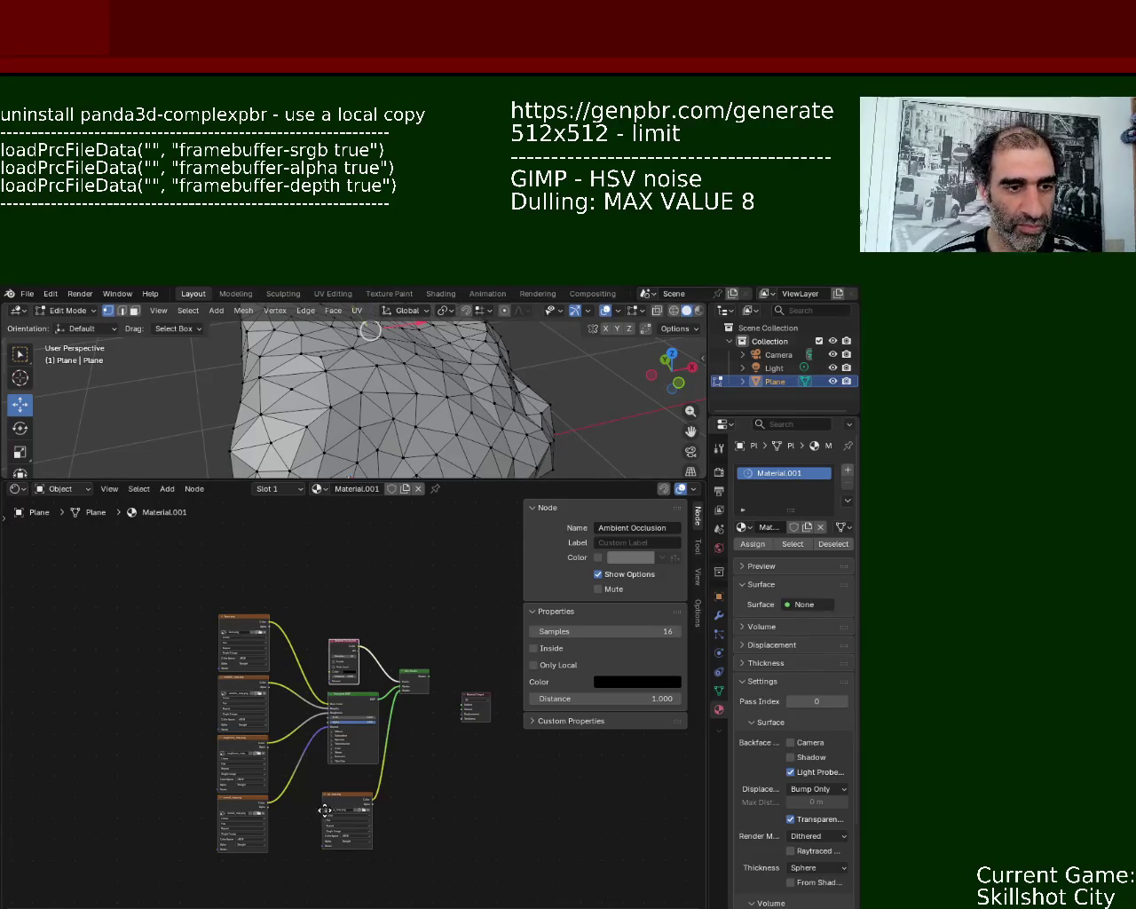
- Connect the Mix Shader output to the Material Output Surface input
scroll(355, 728, "up", 4)
middle_click_drag(492, 746, 279, 749)
left_click_drag(317, 616, 392, 683)
middle_click_drag(324, 568, 404, 599)
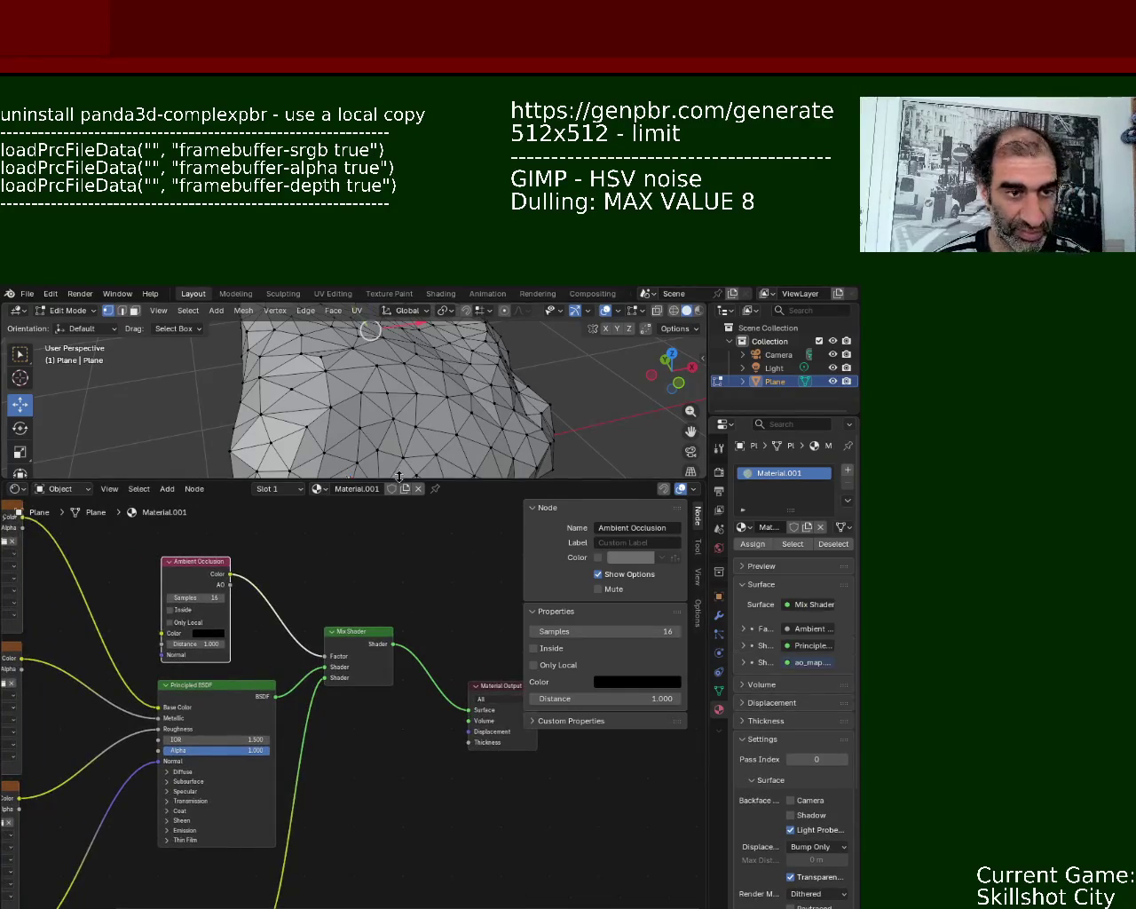
- Enlarge the 3D Viewport and view the rock in Material Preview, orbiting and zooming
left_click_drag(398, 478, 400, 609)
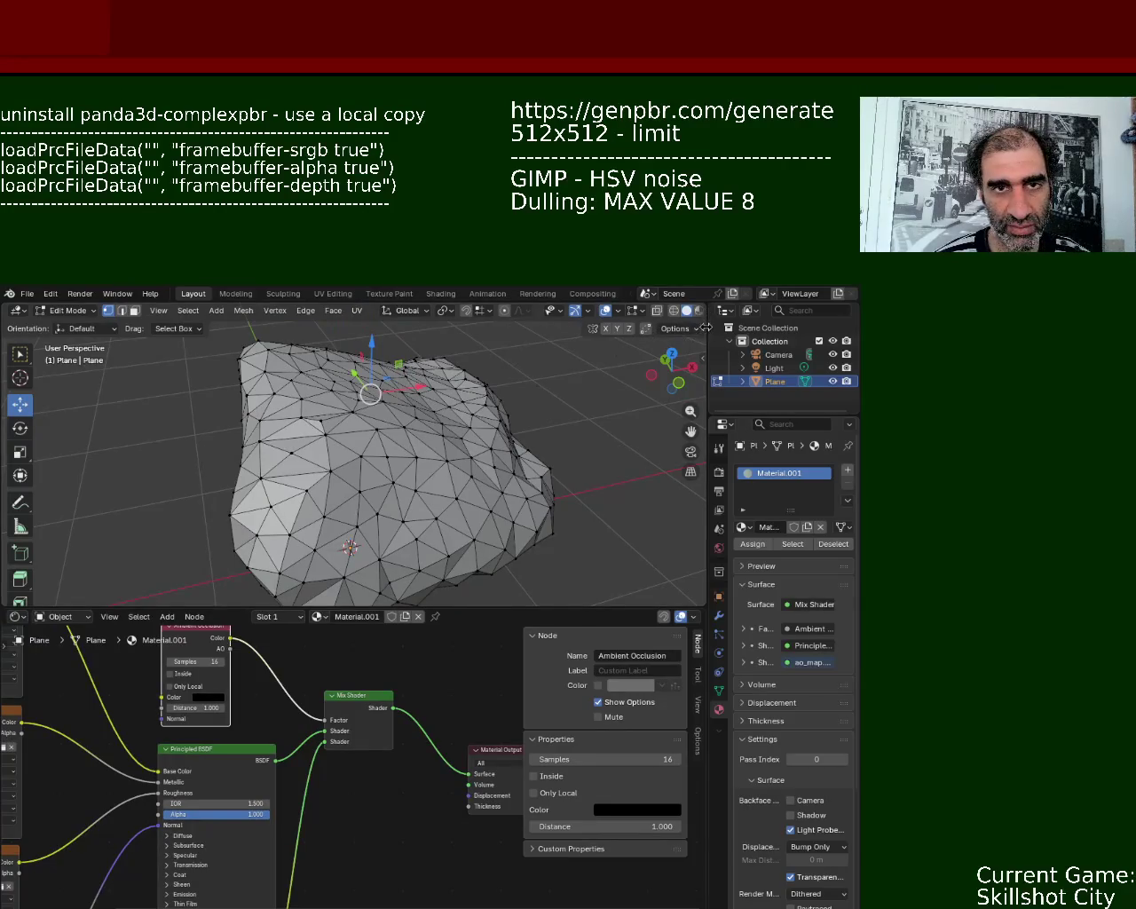
left_click_drag(706, 327, 738, 327)
left_click(699, 310)
mouse_move(607, 405)
middle_mouse_down()
mouse_move(480, 469)
mouse_move(504, 427)
middle_mouse_up()
scroll(504, 428, "up", 1)
scroll(189, 451, "up", 2)
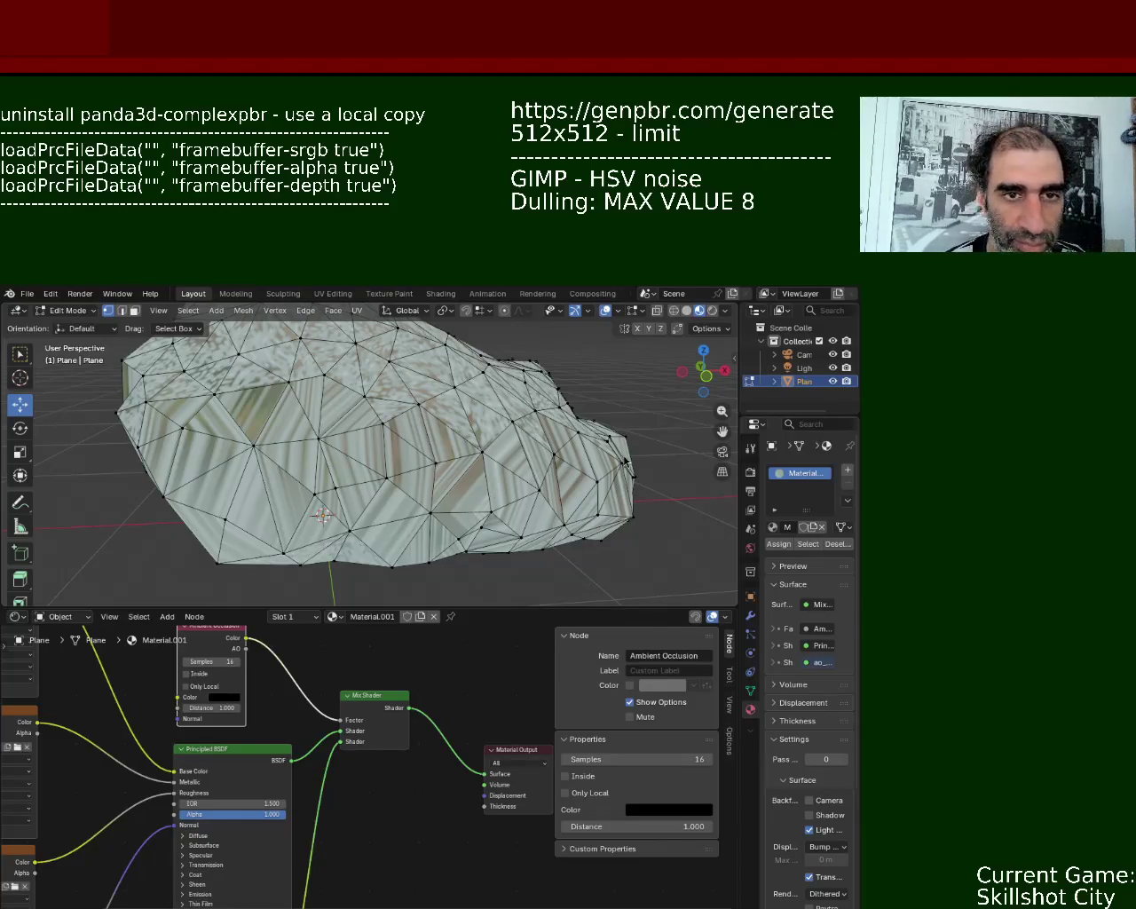
- Select the entire rock mesh and unwrap it with Smart UV Project at default settings
key("a")
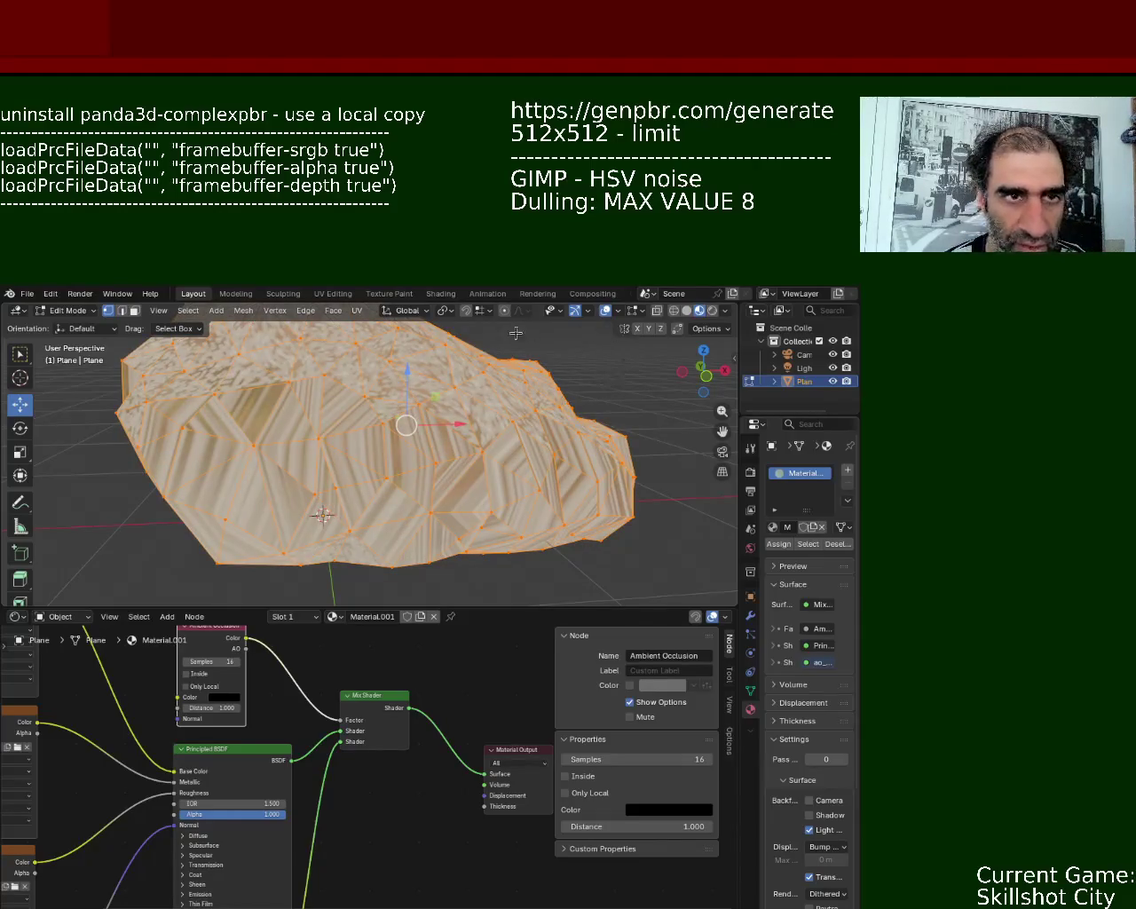
left_click(654, 471)
mouse_move(321, 438)
middle_mouse_down()
mouse_move(532, 434)
mouse_move(354, 456)
mouse_move(535, 393)
mouse_move(508, 427)
middle_mouse_up()
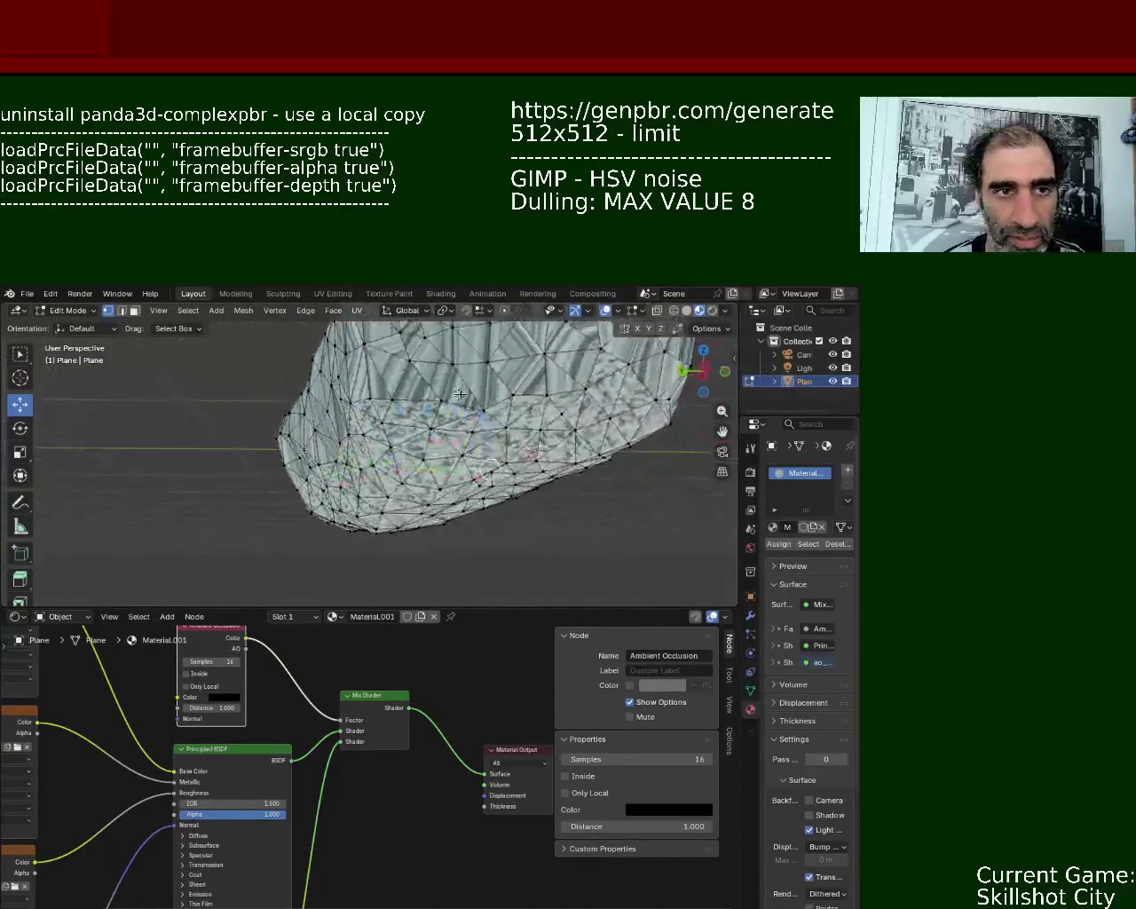
key("a")
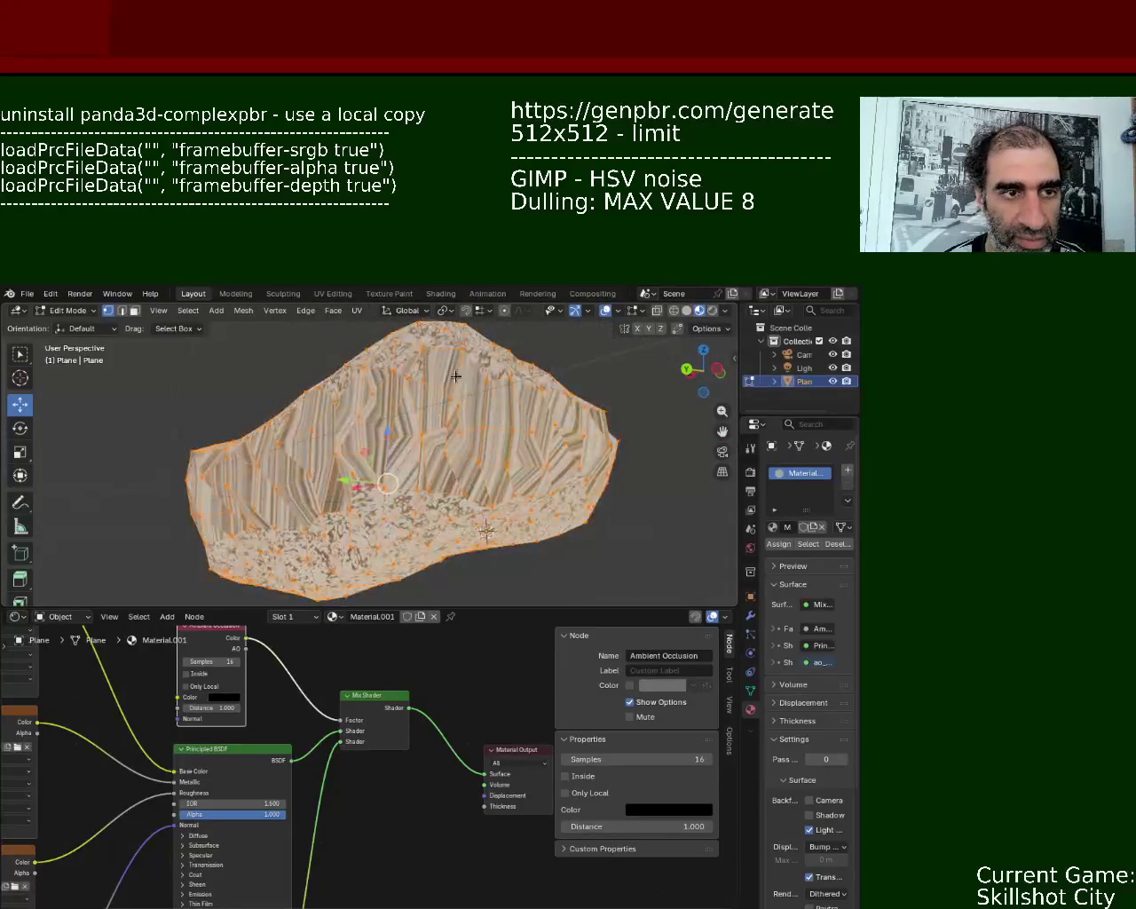
left_click(357, 310)
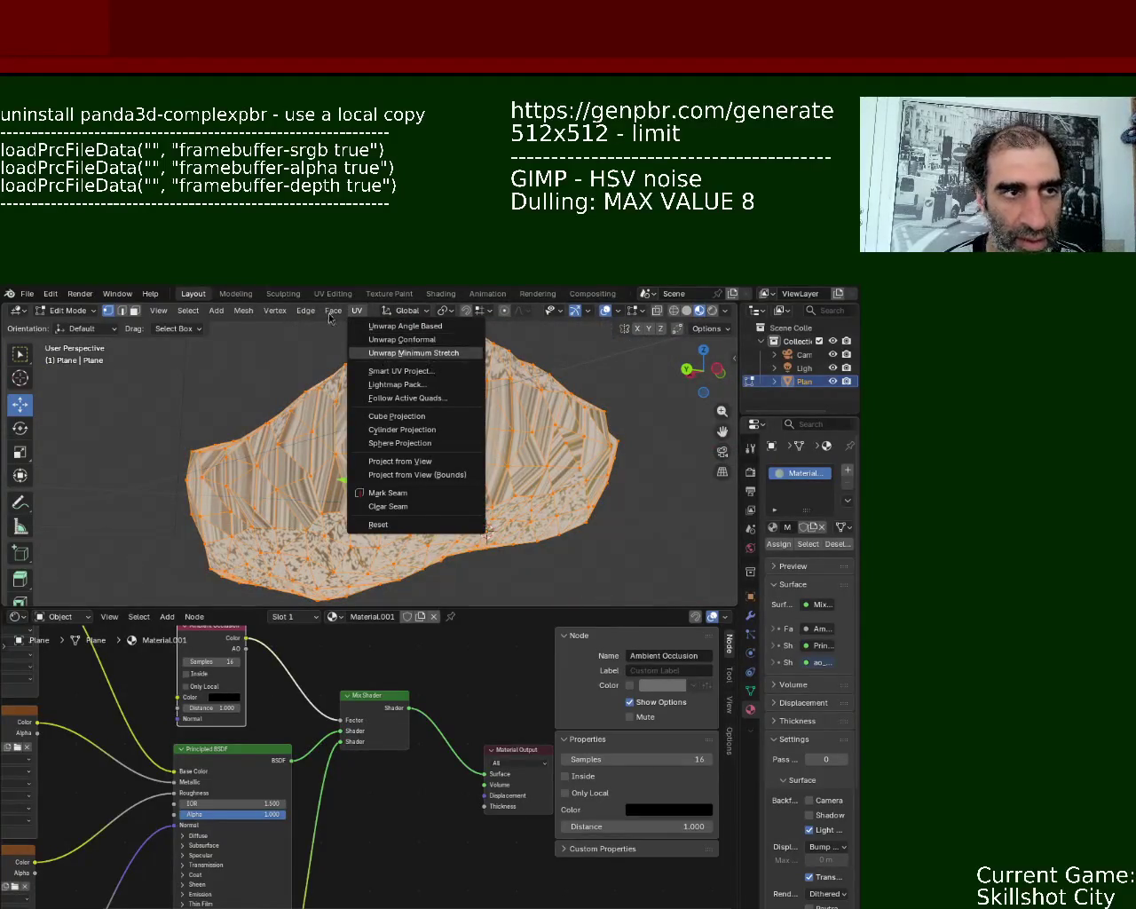
left_click(394, 376)
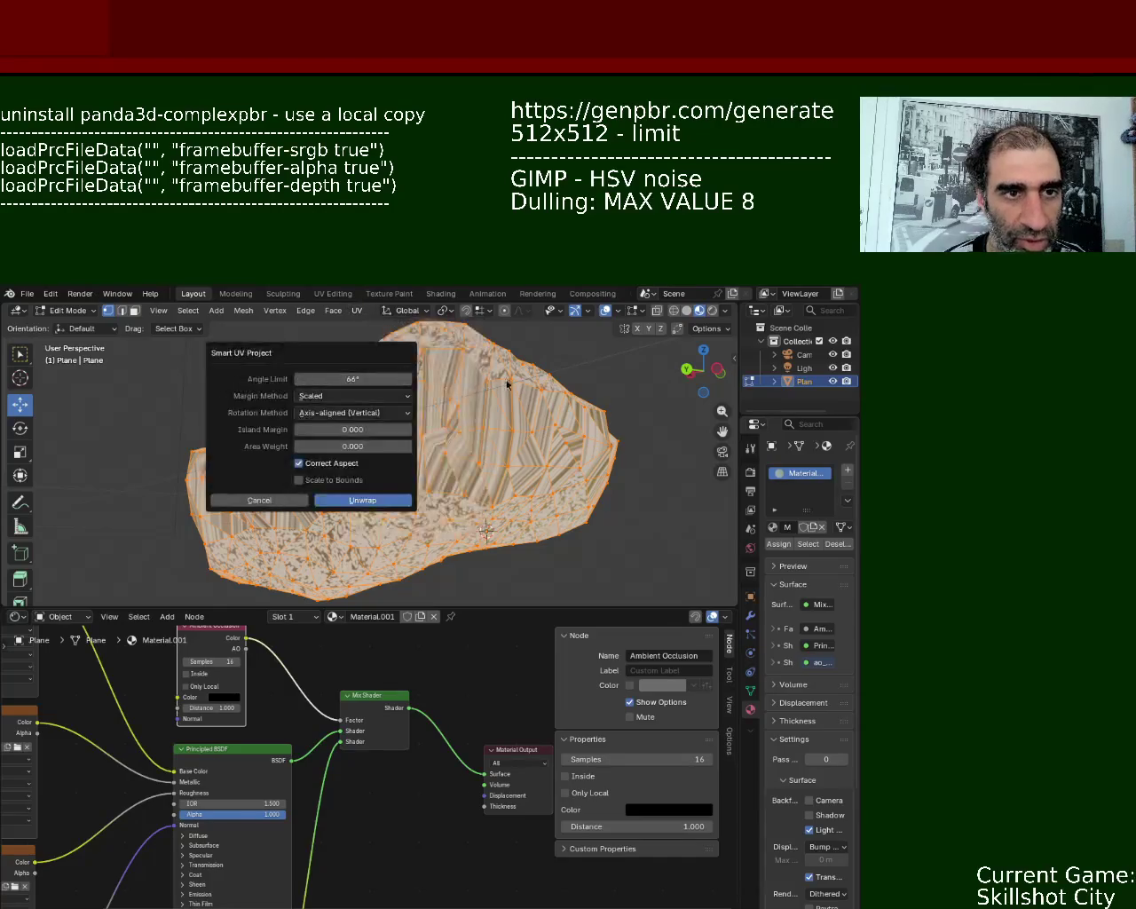
left_click(362, 503)
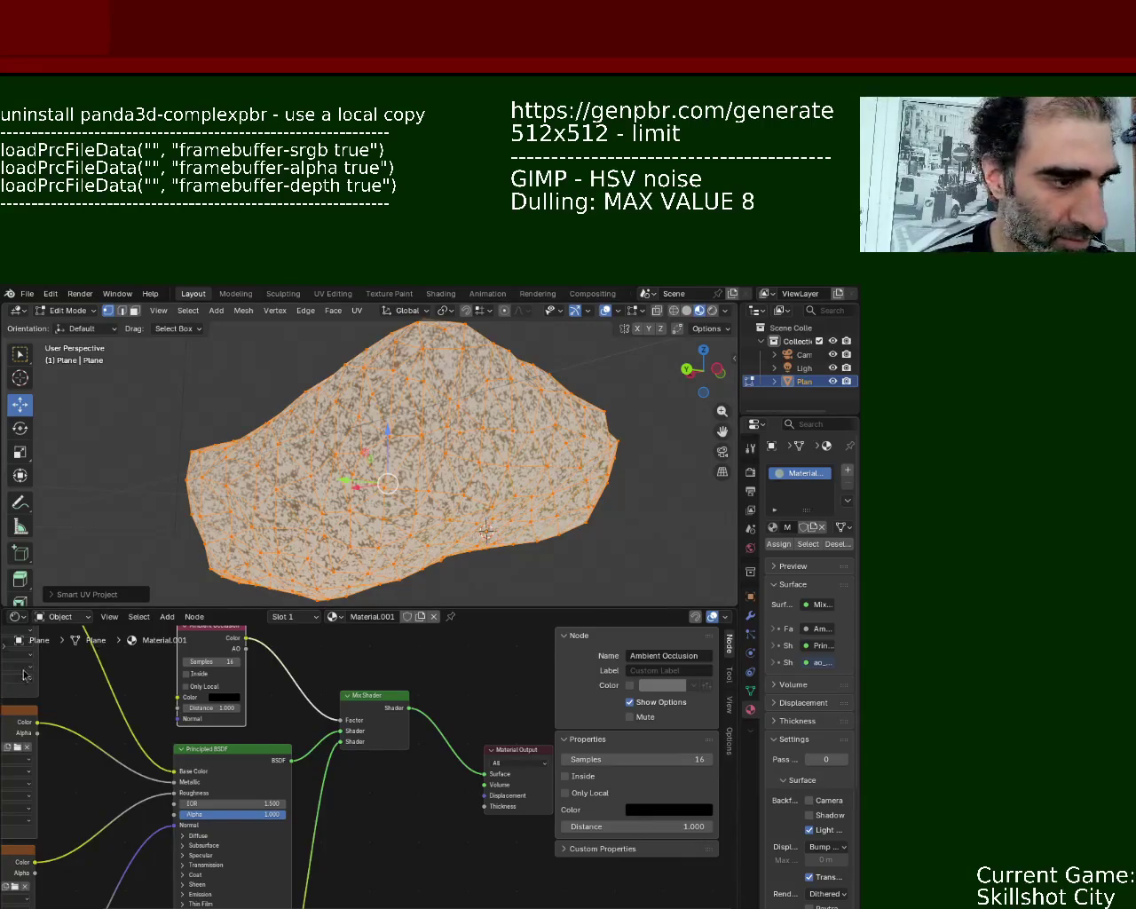
- Show the rock's UVs over ao_map.png in a UV Editor and scale all islands up about 4.5x
left_click(16, 617)
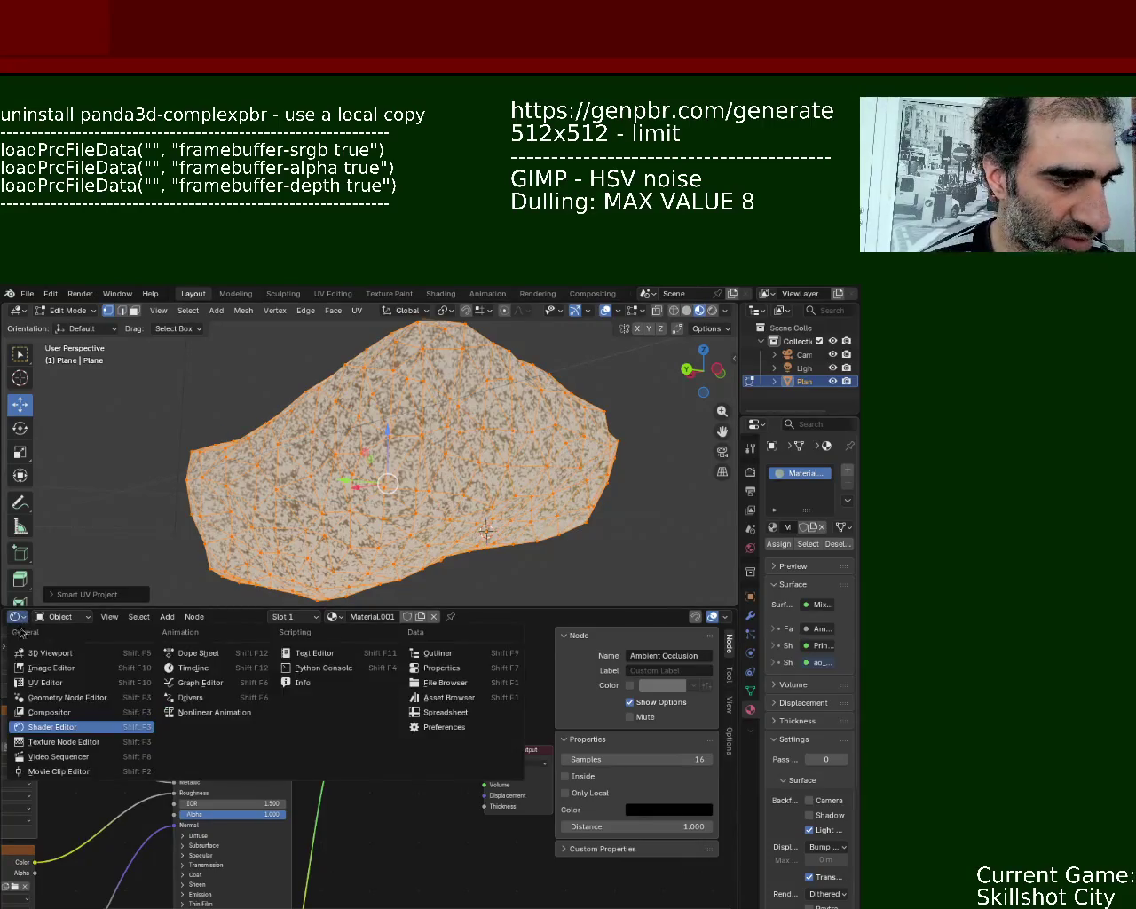
left_click(59, 684)
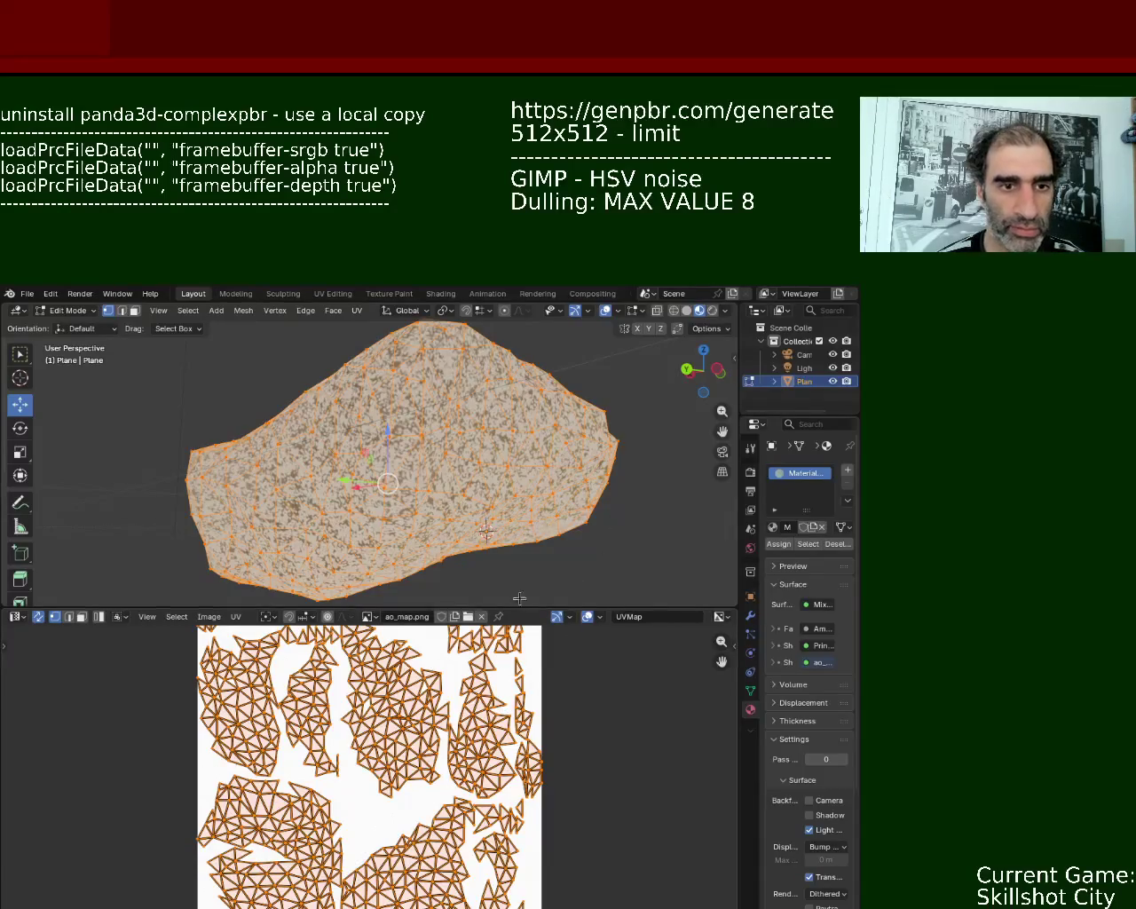
left_click_drag(543, 609, 544, 510)
key("s")
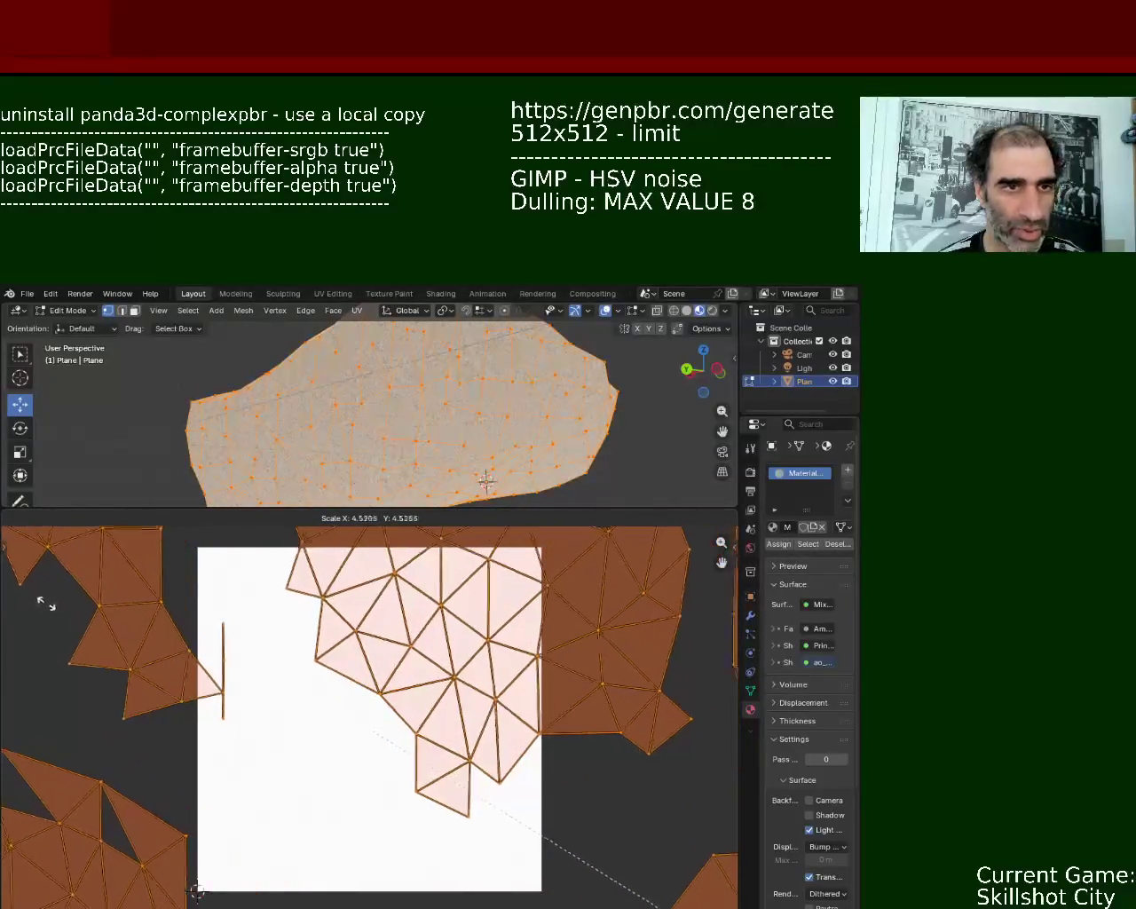
left_click(703, 602)
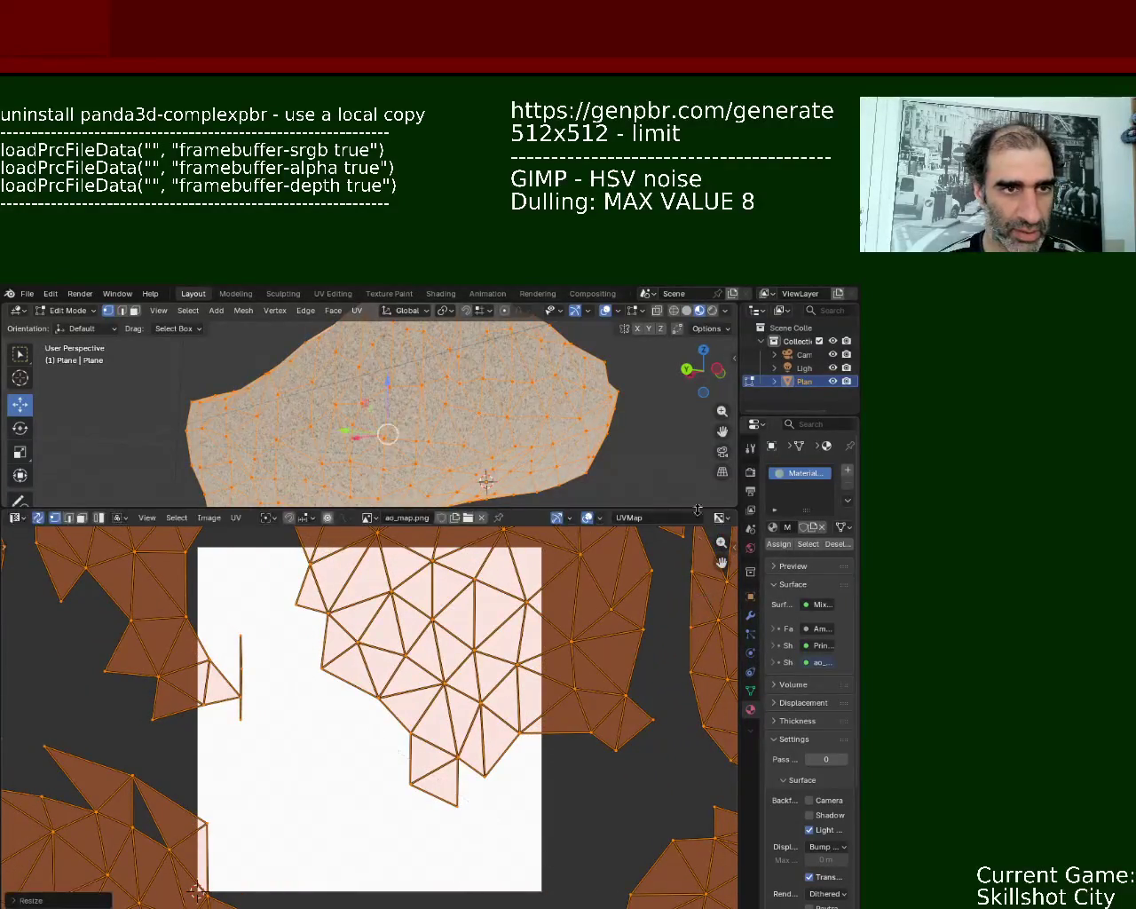
key("alt+a")
mouse_move(661, 438)
middle_mouse_down()
mouse_move(606, 427)
mouse_move(540, 476)
mouse_move(609, 398)
middle_mouse_up()
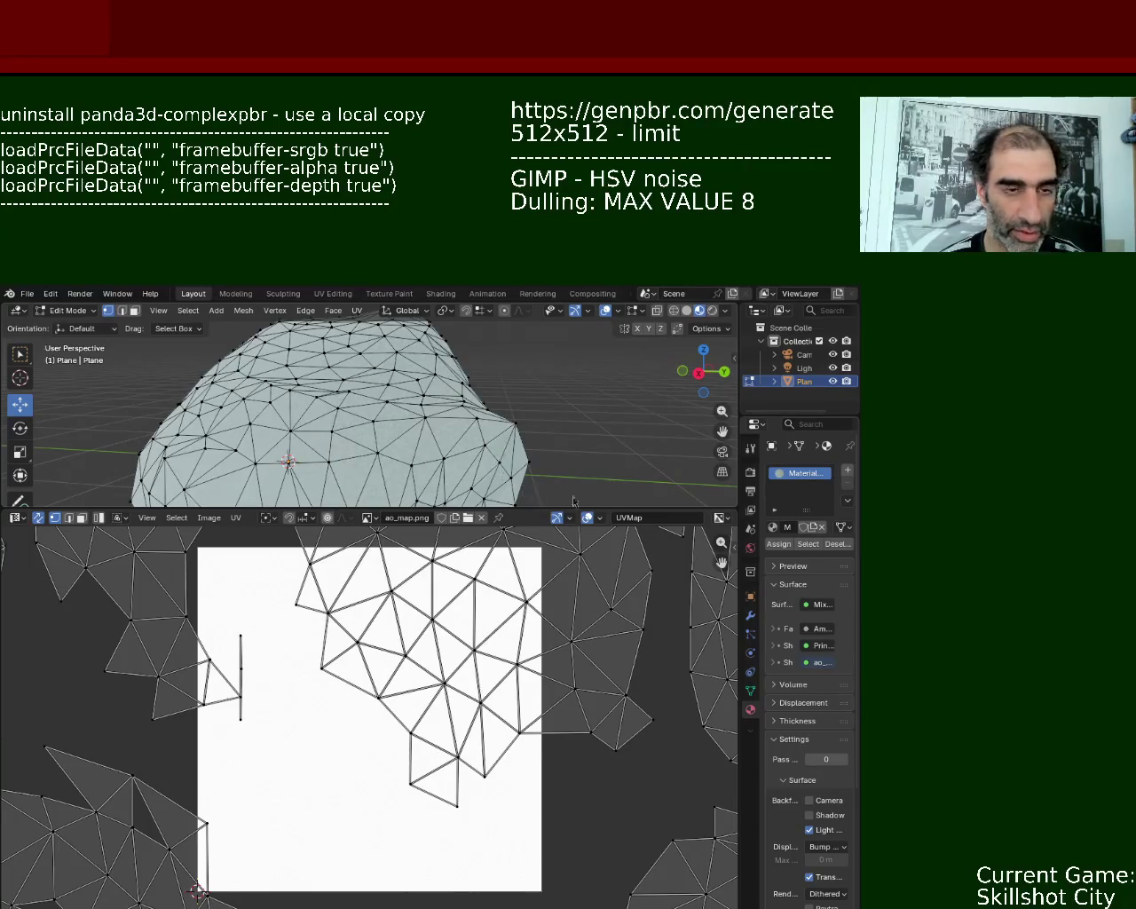
- Enlarge the 3D viewport to most of the screen and view the whole textured rock
left_click_drag(570, 507, 570, 733)
mouse_move(568, 550)
middle_mouse_down()
mouse_move(541, 500)
mouse_move(528, 574)
middle_mouse_up()
scroll(528, 575, "up", 2)
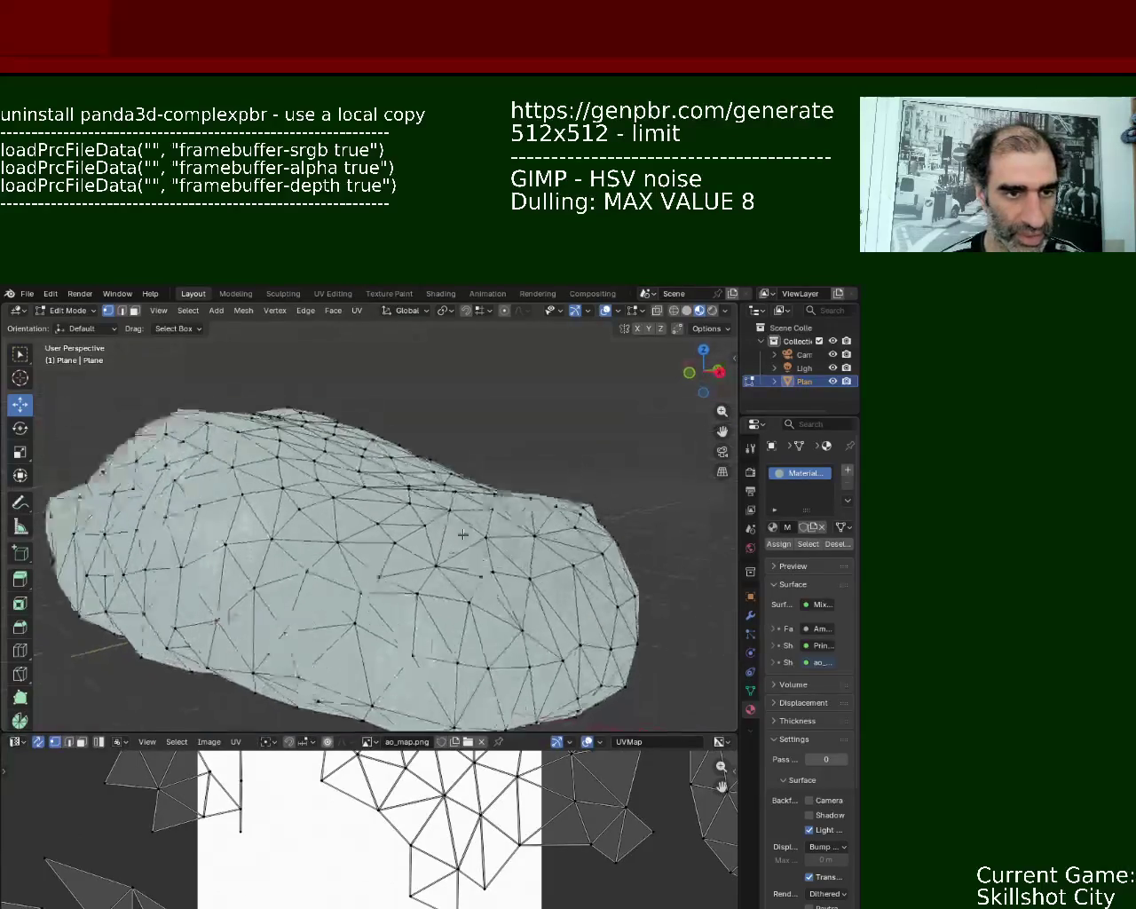
scroll(515, 550, "up", 3)
scroll(497, 524, "up", 3)
scroll(477, 491, "up", 1)
scroll(478, 490, "down", 2)
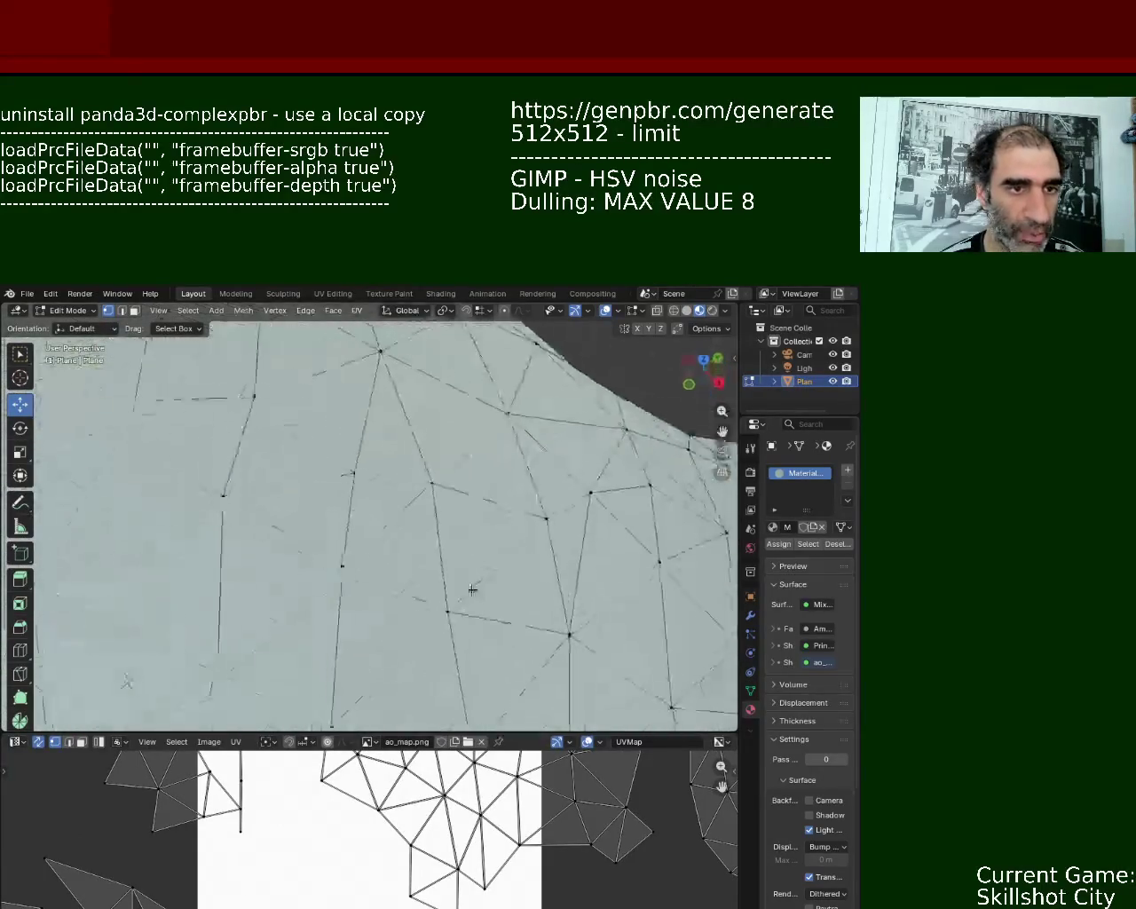
scroll(515, 568, "down", 2)
scroll(536, 645, "down", 2)
scroll(586, 553, "down", 3)
mouse_move(586, 553)
middle_mouse_down()
mouse_move(504, 626)
mouse_move(596, 403)
middle_mouse_up()
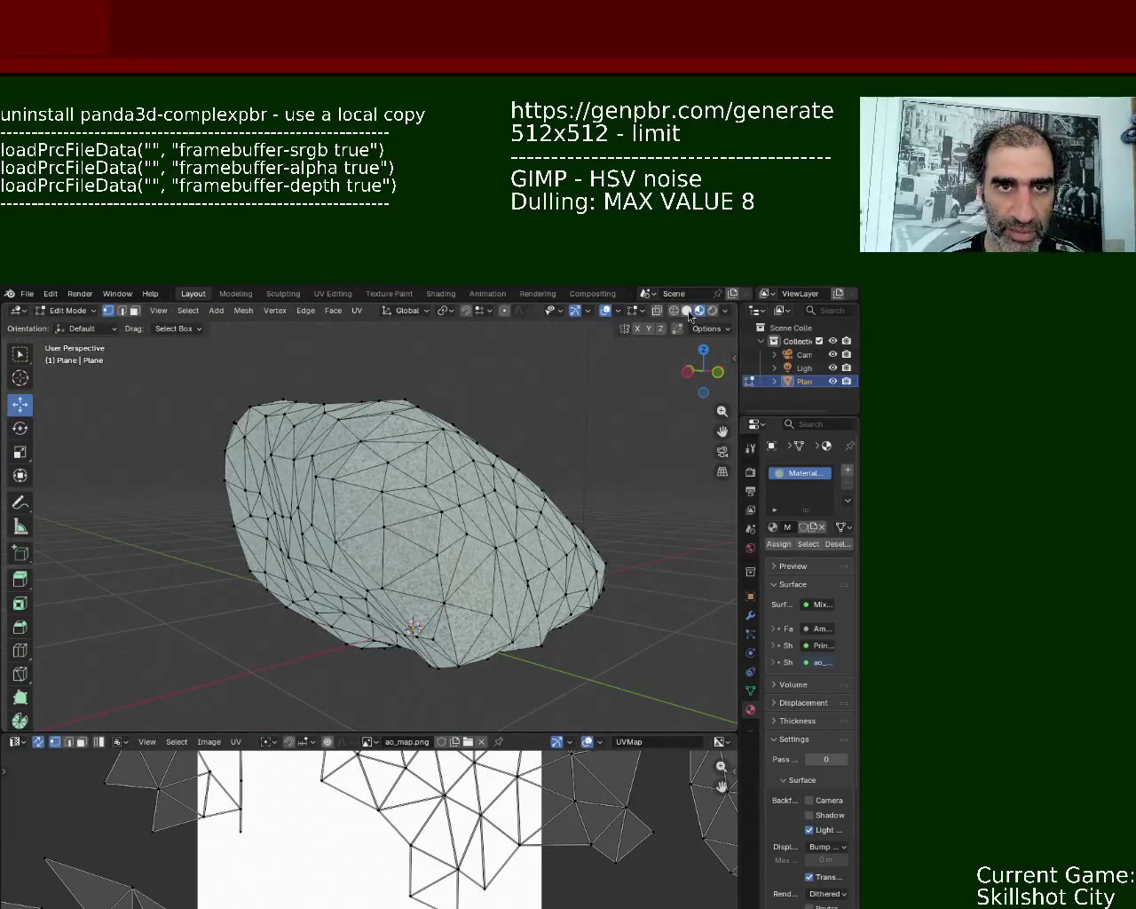
- Hide the navigation gizmos and overlays, then orbit to inspect the tiled rock texture
left_click(575, 310)
left_click(605, 310)
mouse_move(577, 399)
middle_mouse_down()
mouse_move(538, 472)
mouse_move(405, 523)
mouse_move(418, 452)
mouse_move(640, 343)
mouse_move(626, 718)
mouse_move(609, 571)
mouse_move(512, 365)
mouse_move(533, 459)
mouse_move(554, 477)
middle_mouse_up()
mouse_move(563, 458)
middle_mouse_down()
mouse_move(629, 479)
mouse_move(684, 476)
mouse_move(492, 505)
mouse_move(489, 569)
mouse_move(547, 471)
mouse_move(444, 480)
mouse_move(297, 541)
mouse_move(195, 470)
mouse_move(205, 523)
mouse_move(354, 601)
mouse_move(355, 637)
mouse_move(285, 538)
mouse_move(196, 565)
mouse_move(331, 555)
mouse_move(444, 482)
mouse_move(495, 483)
mouse_move(520, 436)
mouse_move(475, 502)
mouse_move(470, 604)
mouse_move(438, 646)
mouse_move(328, 582)
middle_mouse_up()
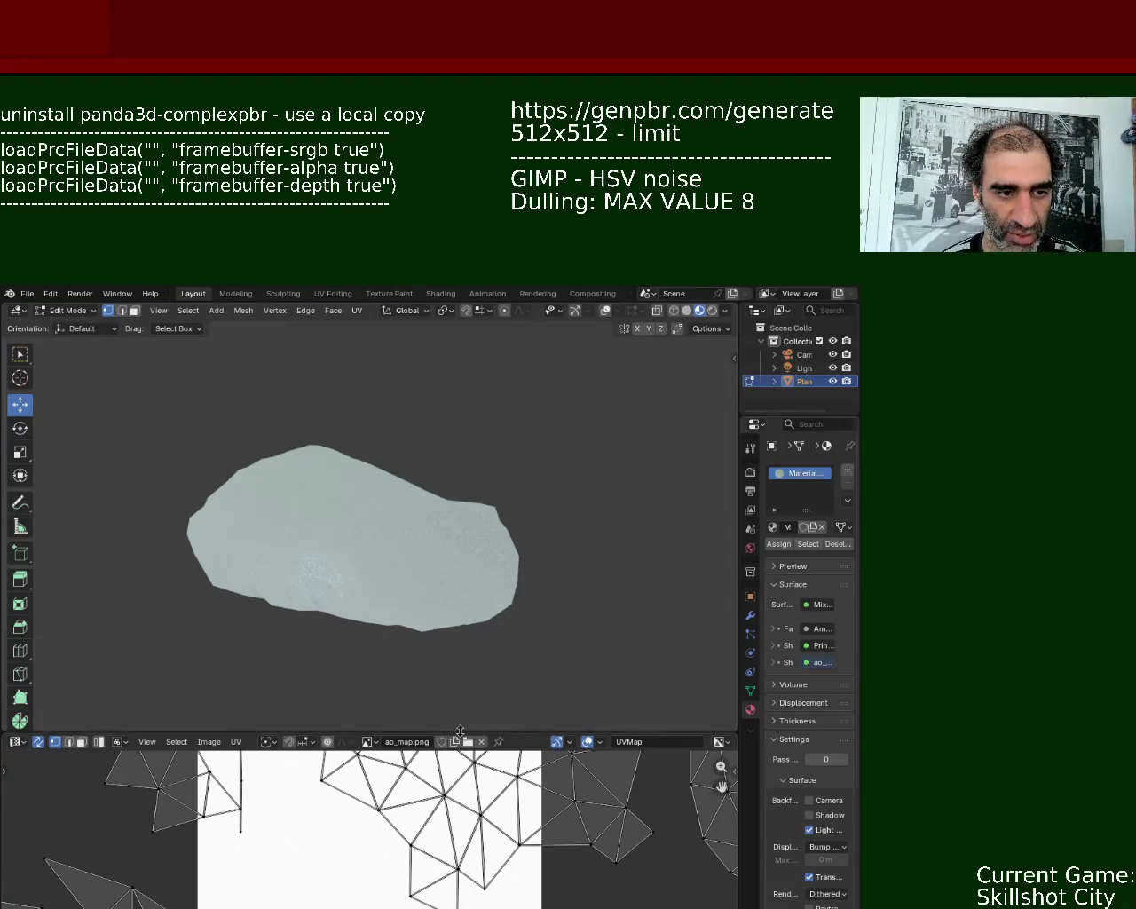
- Select all UVs and scale them up further, then shrink the UV Editor back down
left_click_drag(455, 735, 466, 500)
key("a")
key("s")
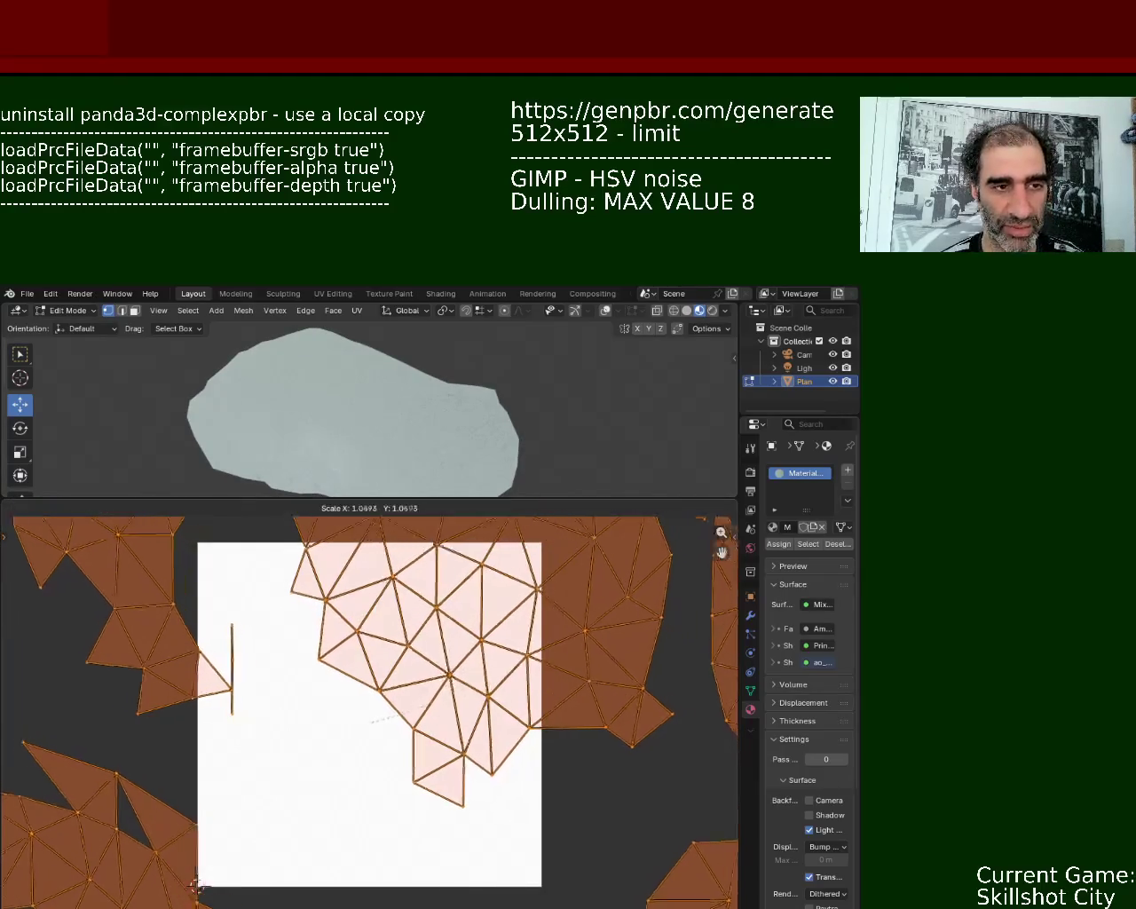
left_click(545, 767)
key("alt+a")
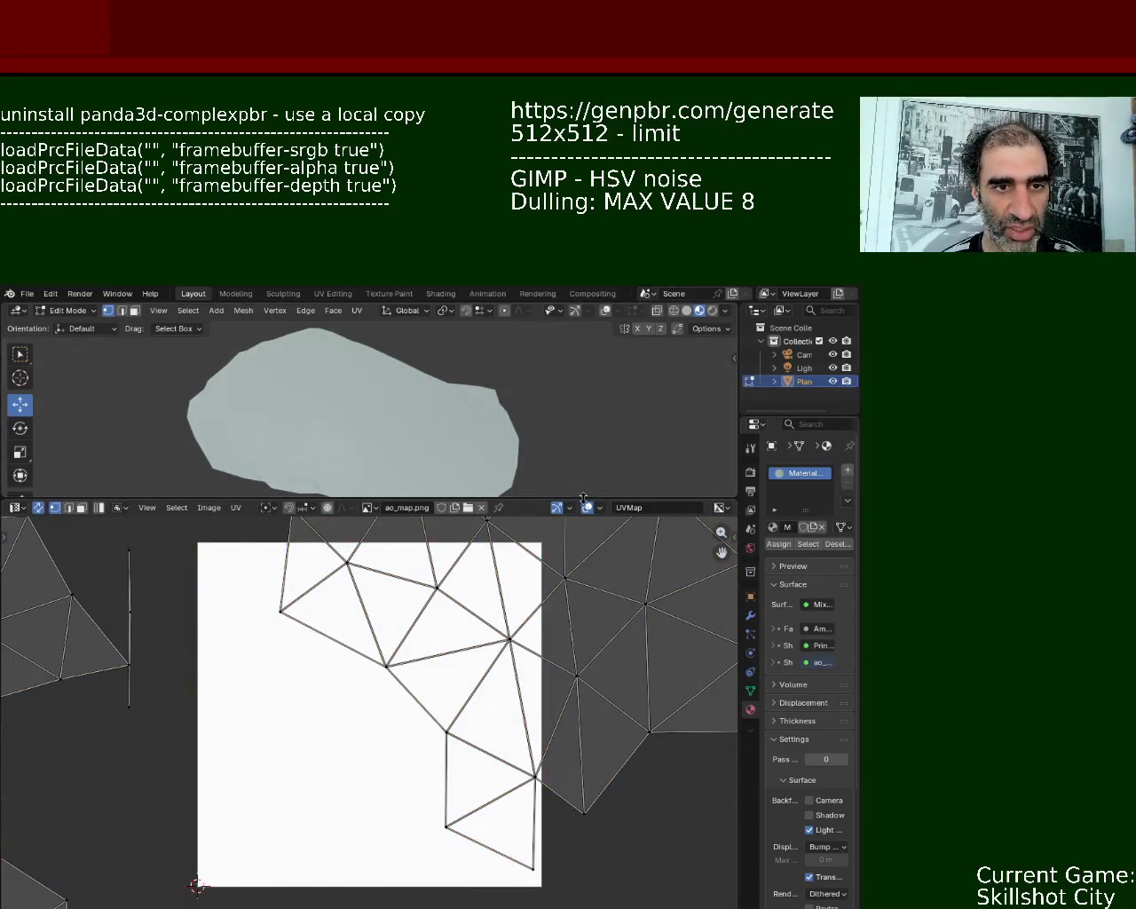
left_click_drag(579, 499, 577, 658)
- Zoom in on the rock and view it with Rendered shading and shadows
mouse_move(441, 474)
middle_mouse_down("ctrl")
mouse_move(406, 450)
mouse_move(561, 475)
mouse_move(644, 431)
mouse_move(700, 365)
mouse_move(707, 393)
mouse_move(504, 456)
mouse_move(479, 491)
mouse_move(513, 380)
mouse_move(408, 492)
mouse_move(415, 432)
mouse_move(451, 484)
mouse_move(409, 538)
middle_mouse_up("ctrl")
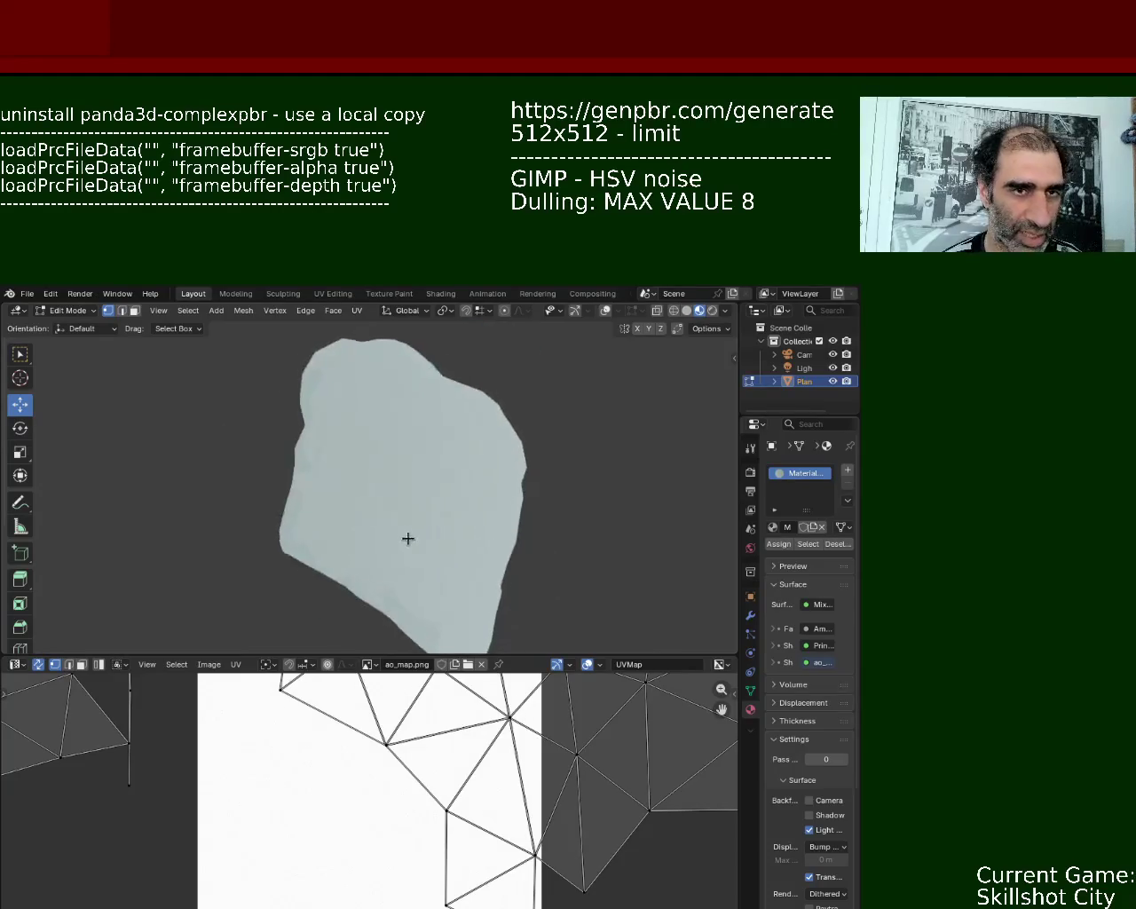
mouse_move(505, 500)
middle_mouse_down()
mouse_move(324, 381)
mouse_move(236, 461)
mouse_move(311, 399)
middle_mouse_up()
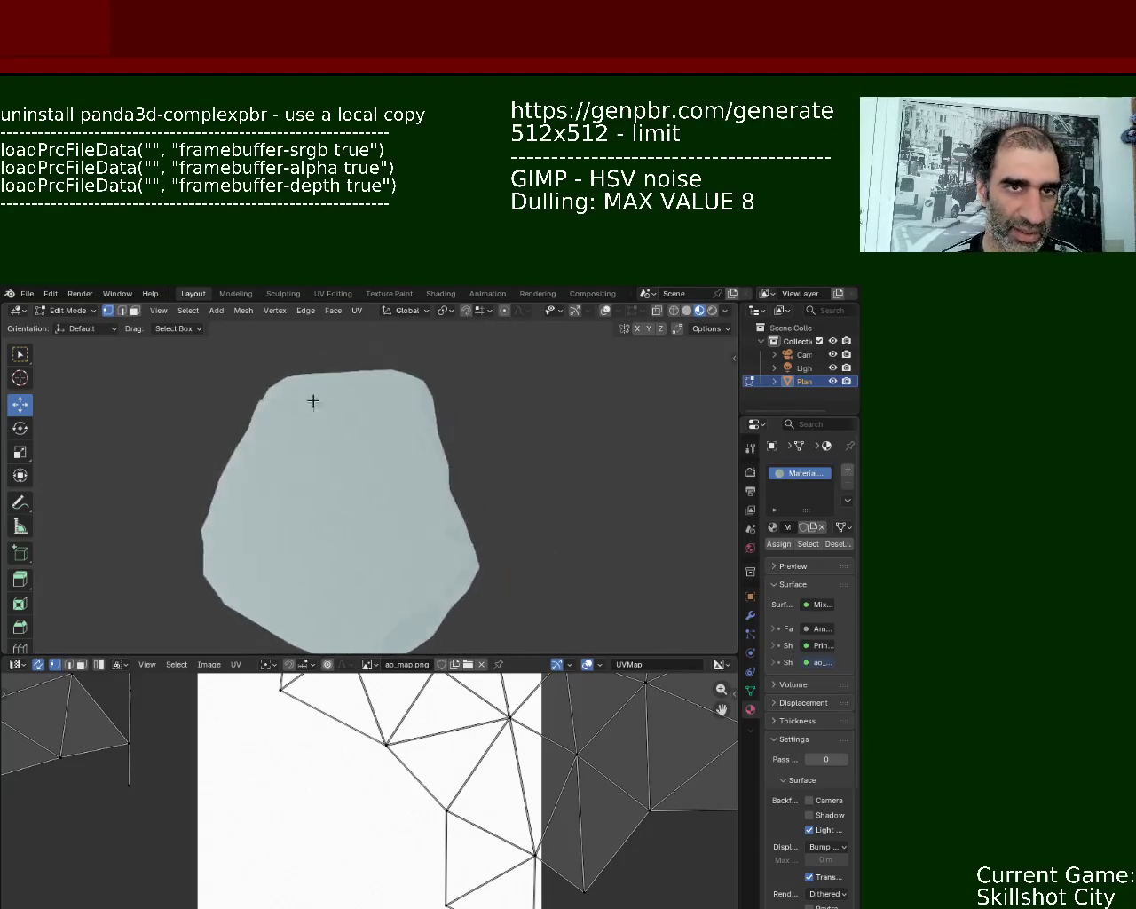
left_click(714, 311)
mouse_move(357, 553)
middle_mouse_down()
mouse_move(457, 474)
mouse_move(545, 447)
mouse_move(572, 513)
mouse_move(386, 527)
mouse_move(502, 449)
middle_mouse_up()
- Delete the Light and Camera in the Outliner, leaving only the Plane, and return to Object Mode
left_click_drag(801, 412, 801, 465)
left_click_drag(740, 409, 642, 408)
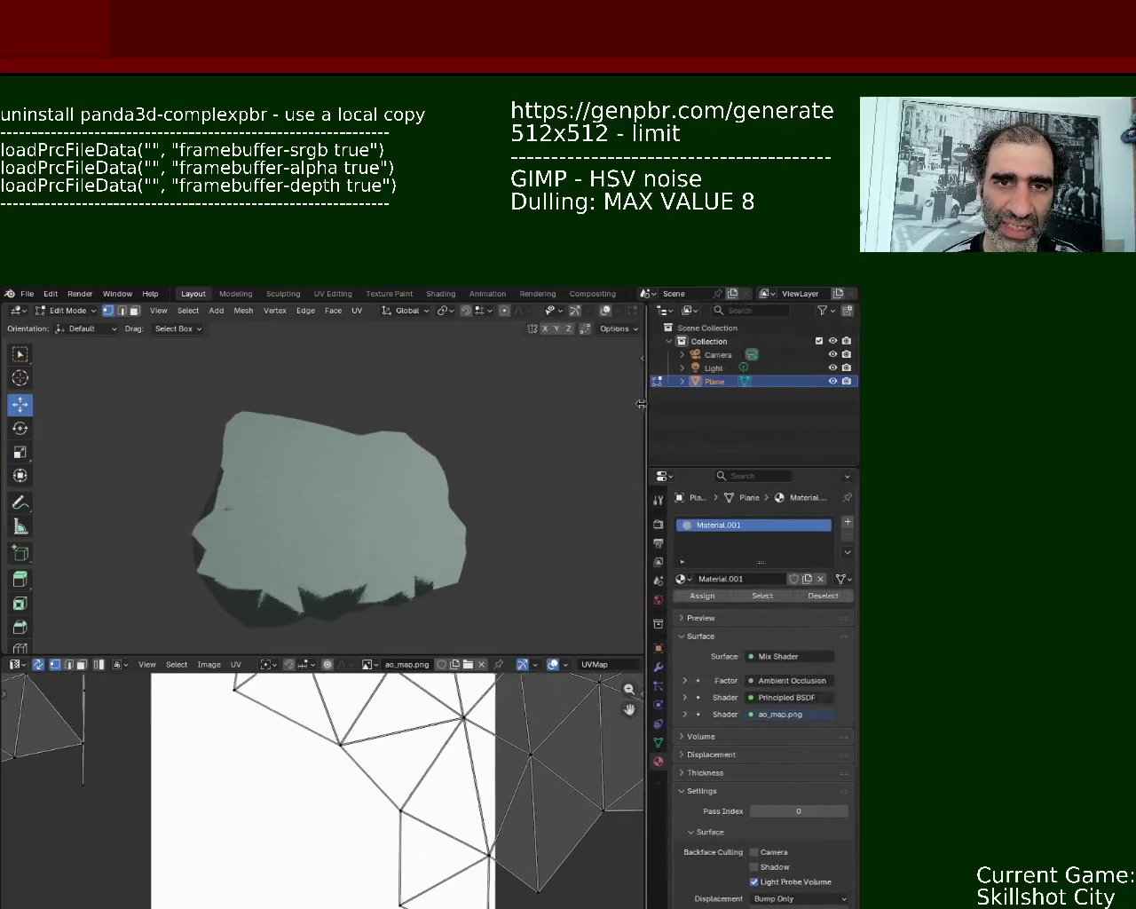
left_click(701, 367)
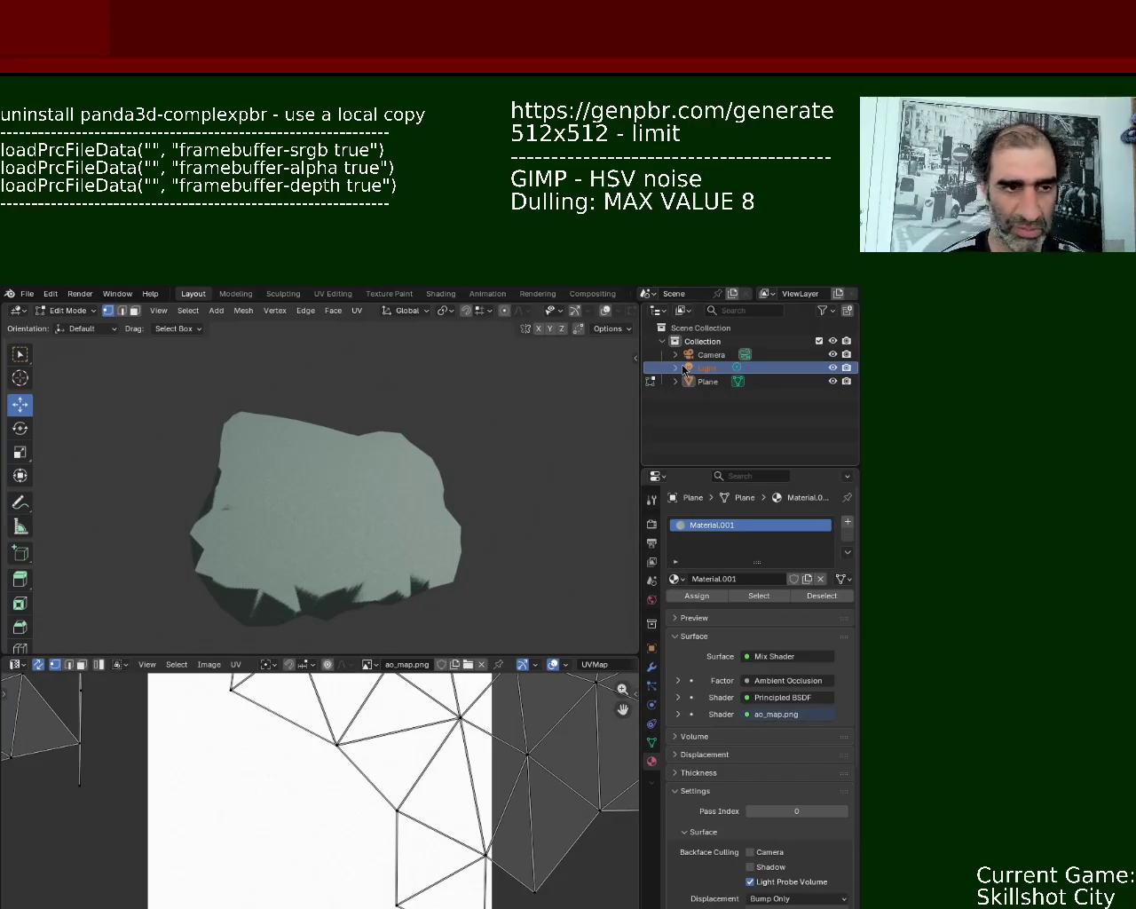
key("x")
left_click(715, 355)
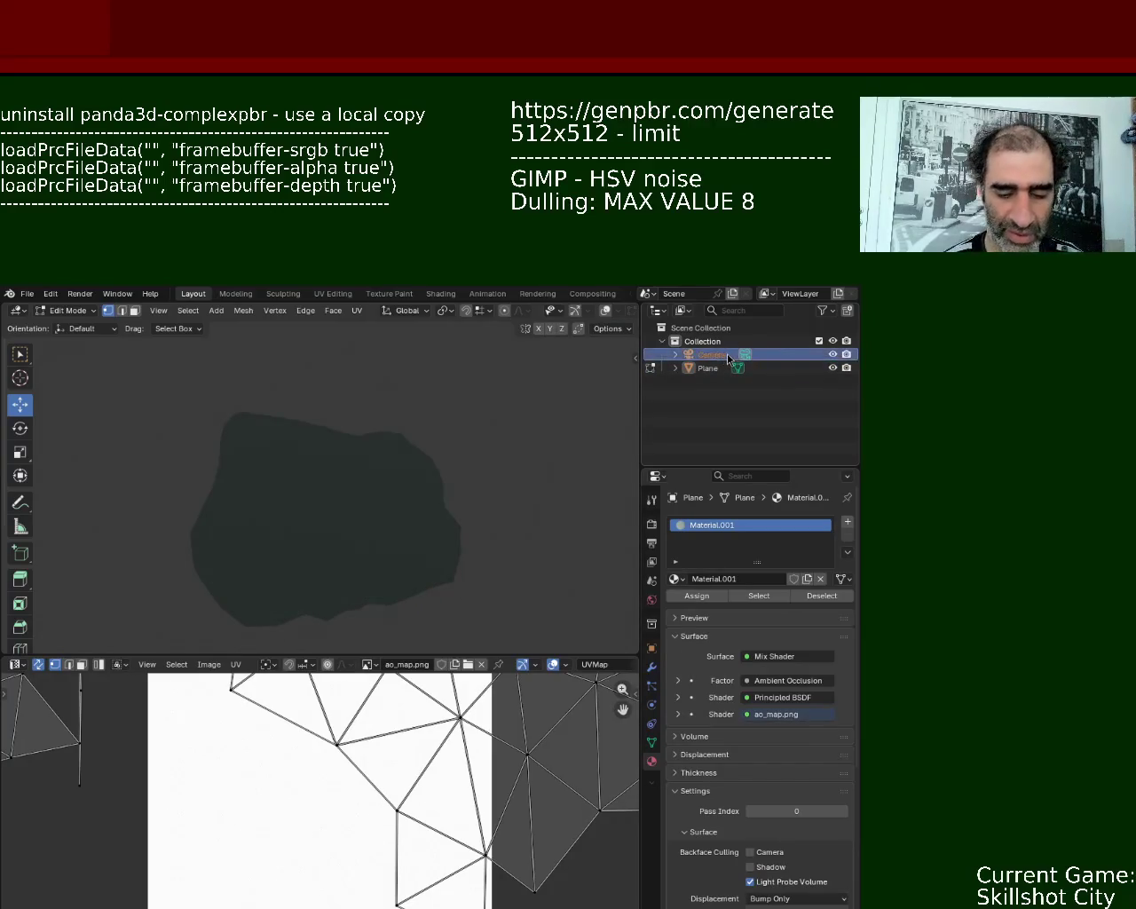
key("x")
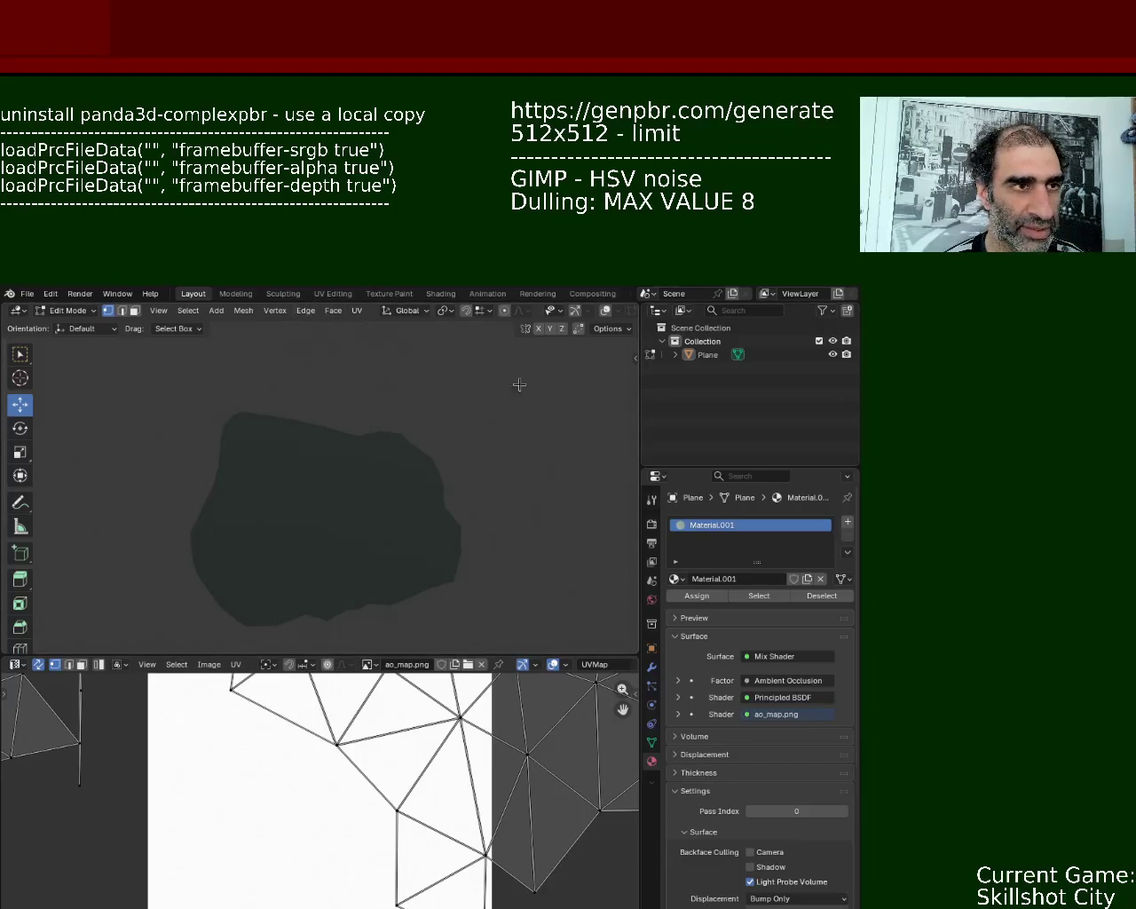
key("Tab")
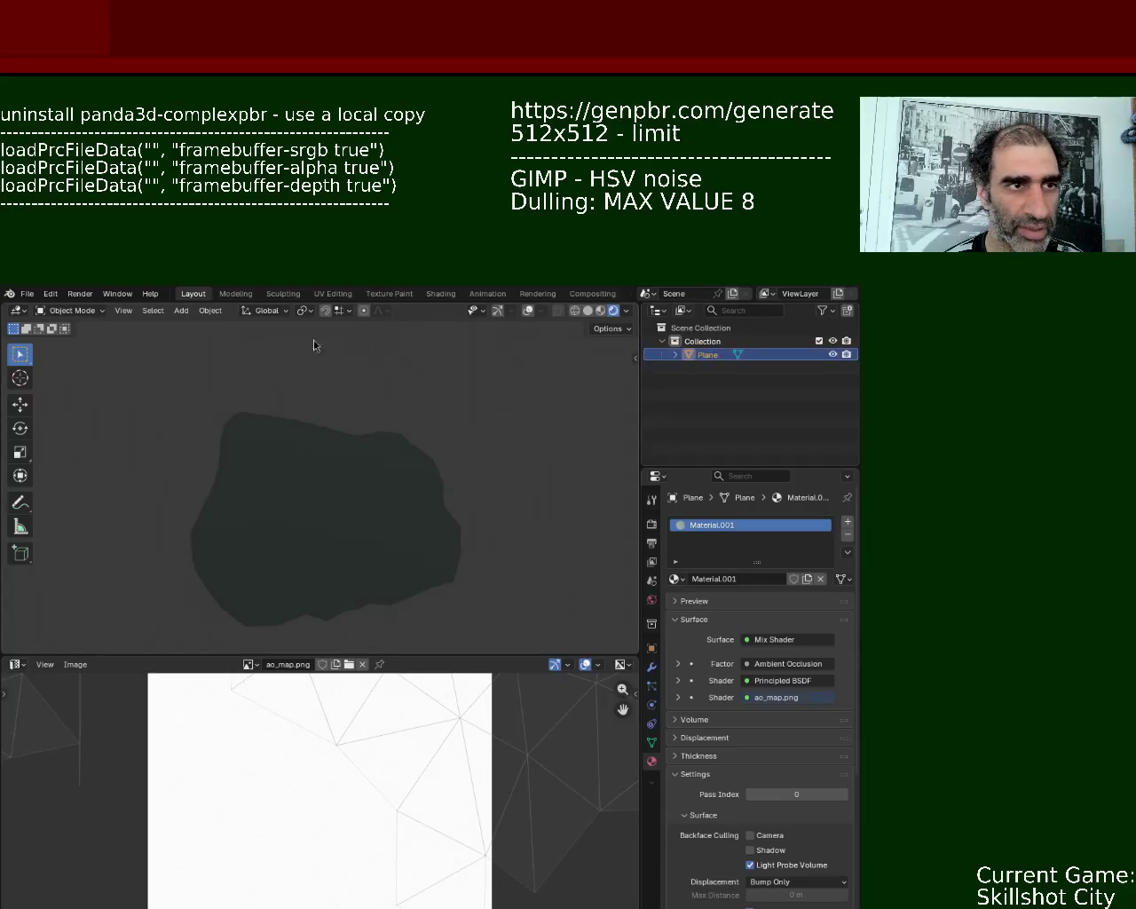
left_click(210, 310)
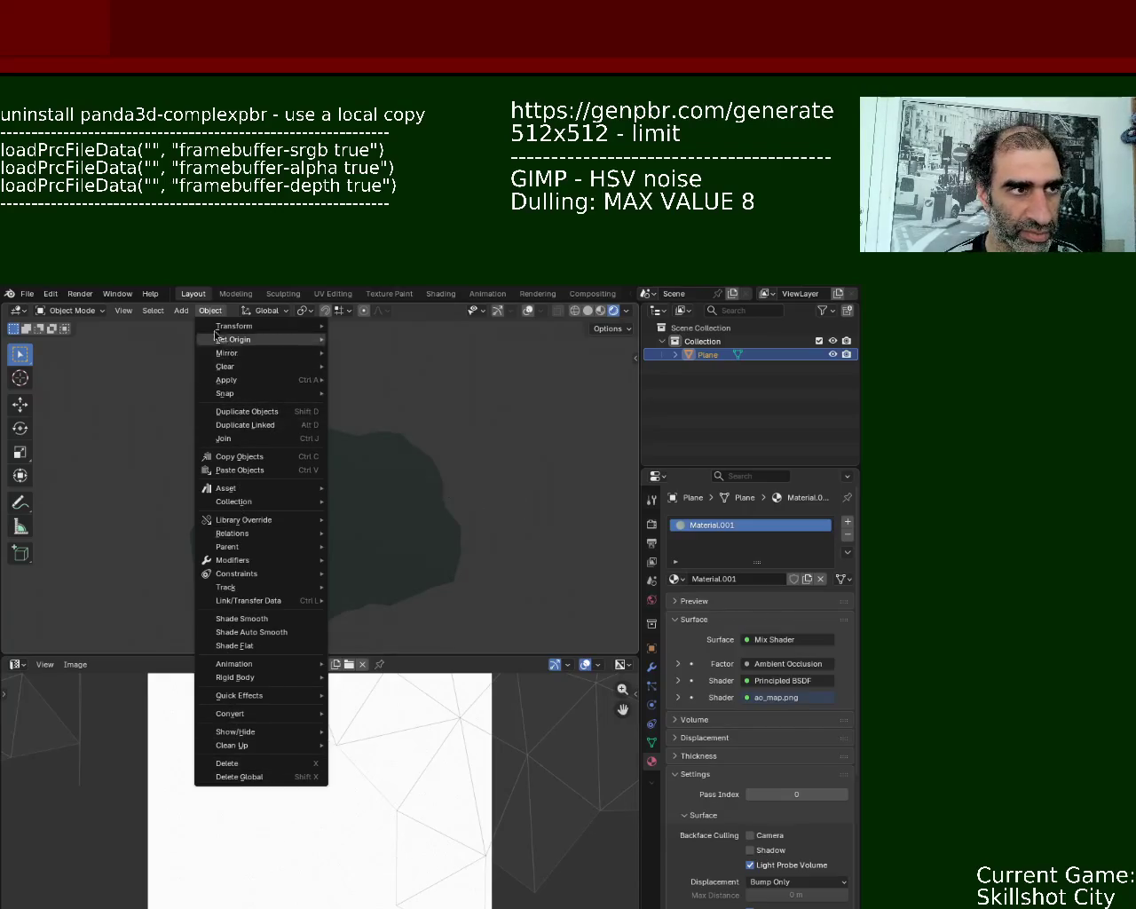
left_click(181, 310)
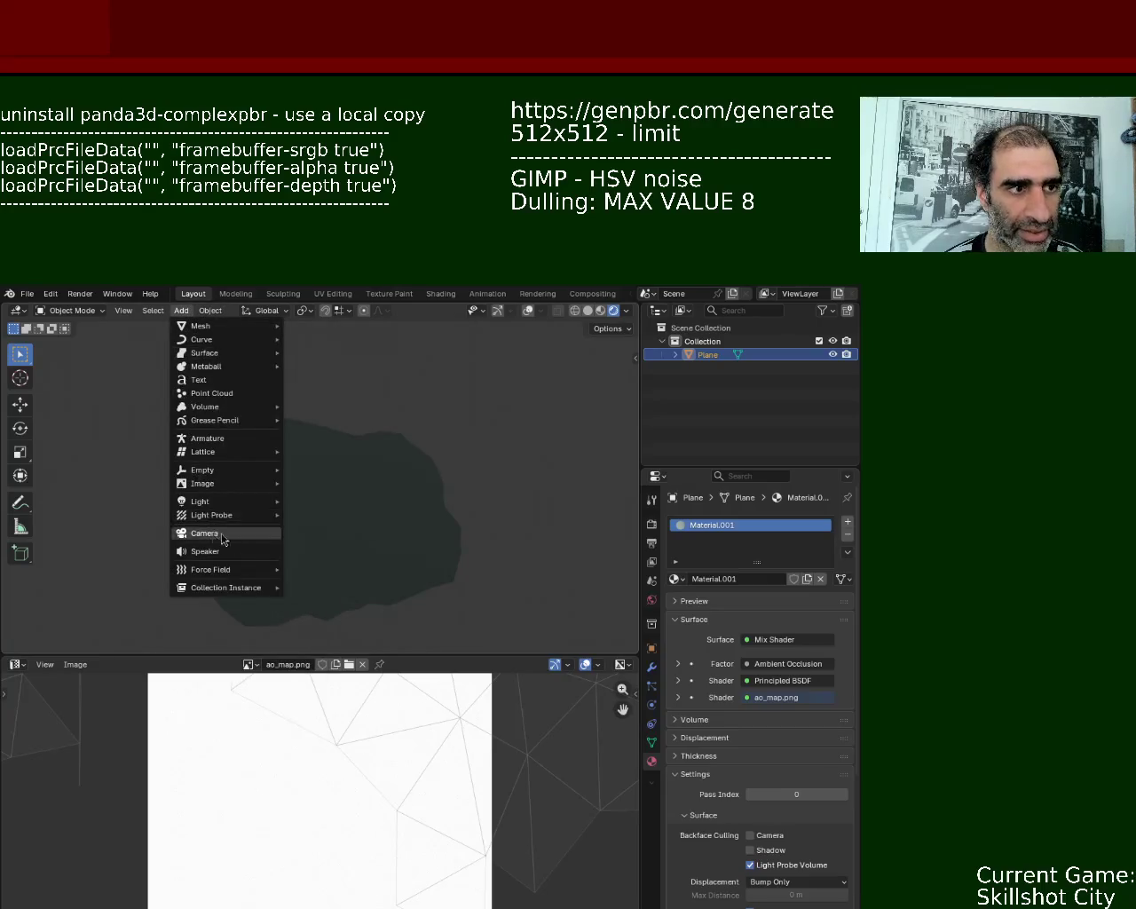
left_click(359, 515)
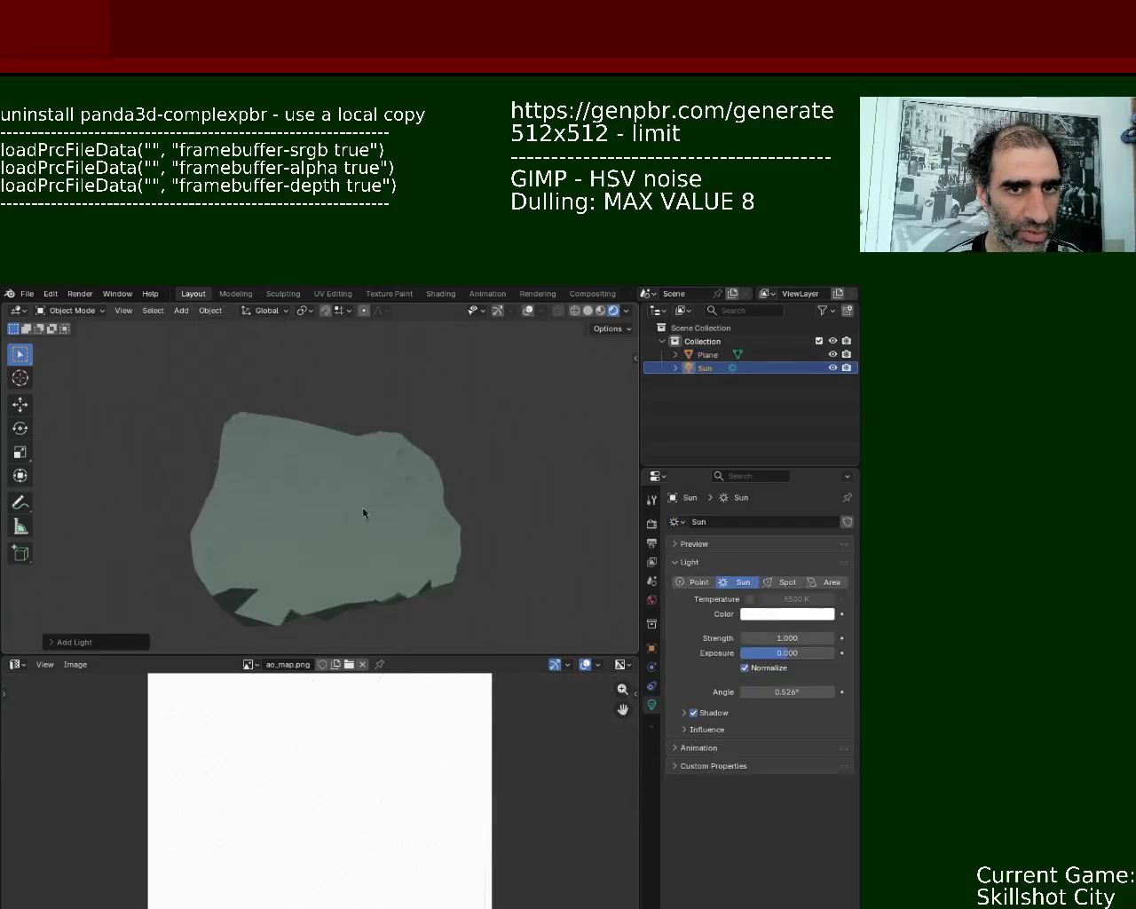
mouse_move(377, 448)
middle_mouse_down()
mouse_move(441, 536)
mouse_move(466, 503)
mouse_move(346, 500)
mouse_move(305, 446)
middle_mouse_up()
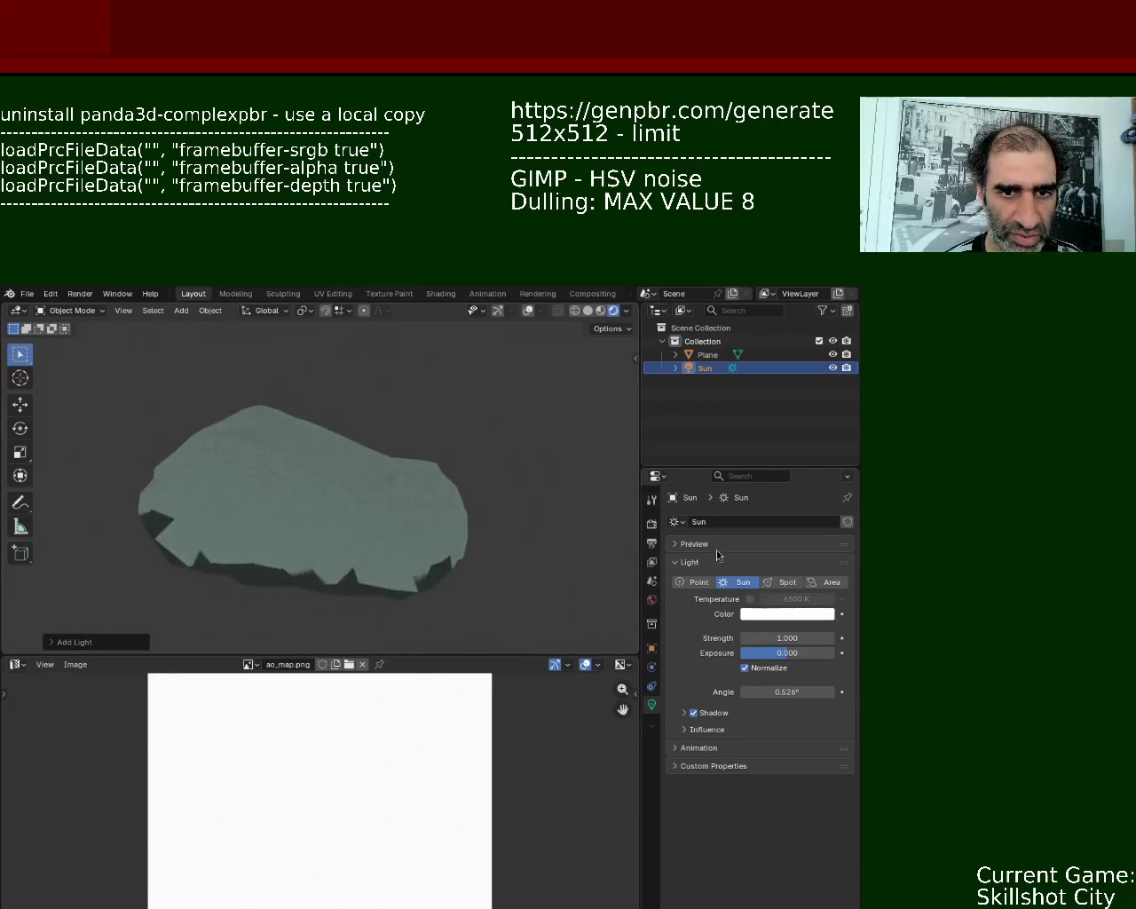
left_click(786, 637)
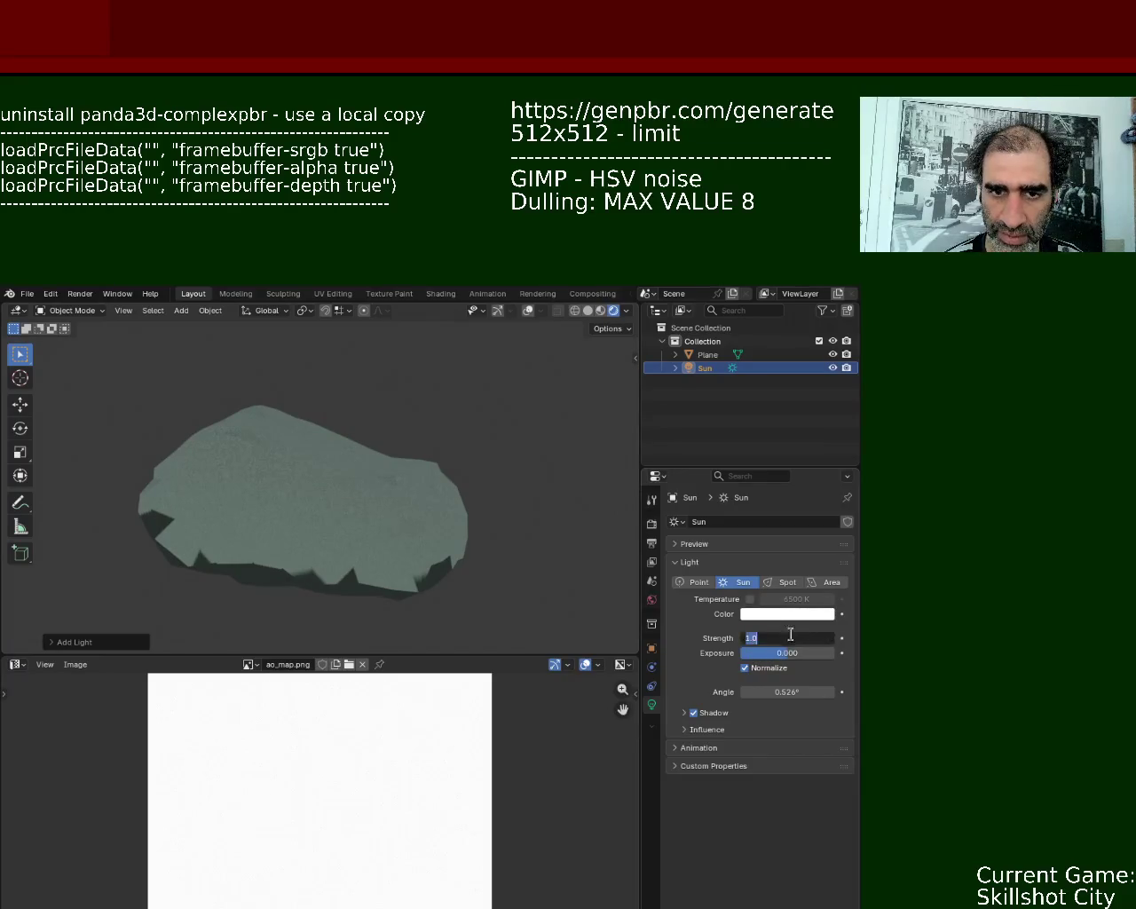
type("3")
key("Return")
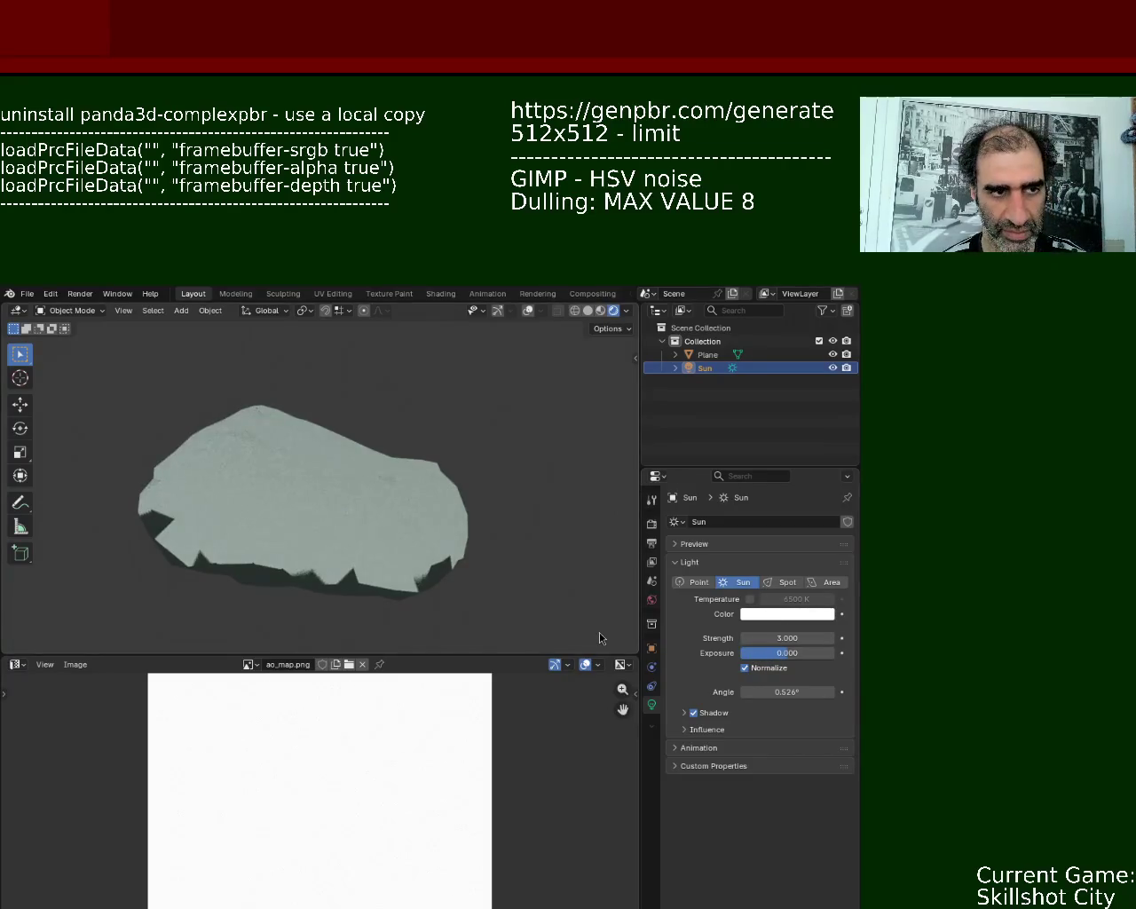
left_click(759, 637)
type("2")
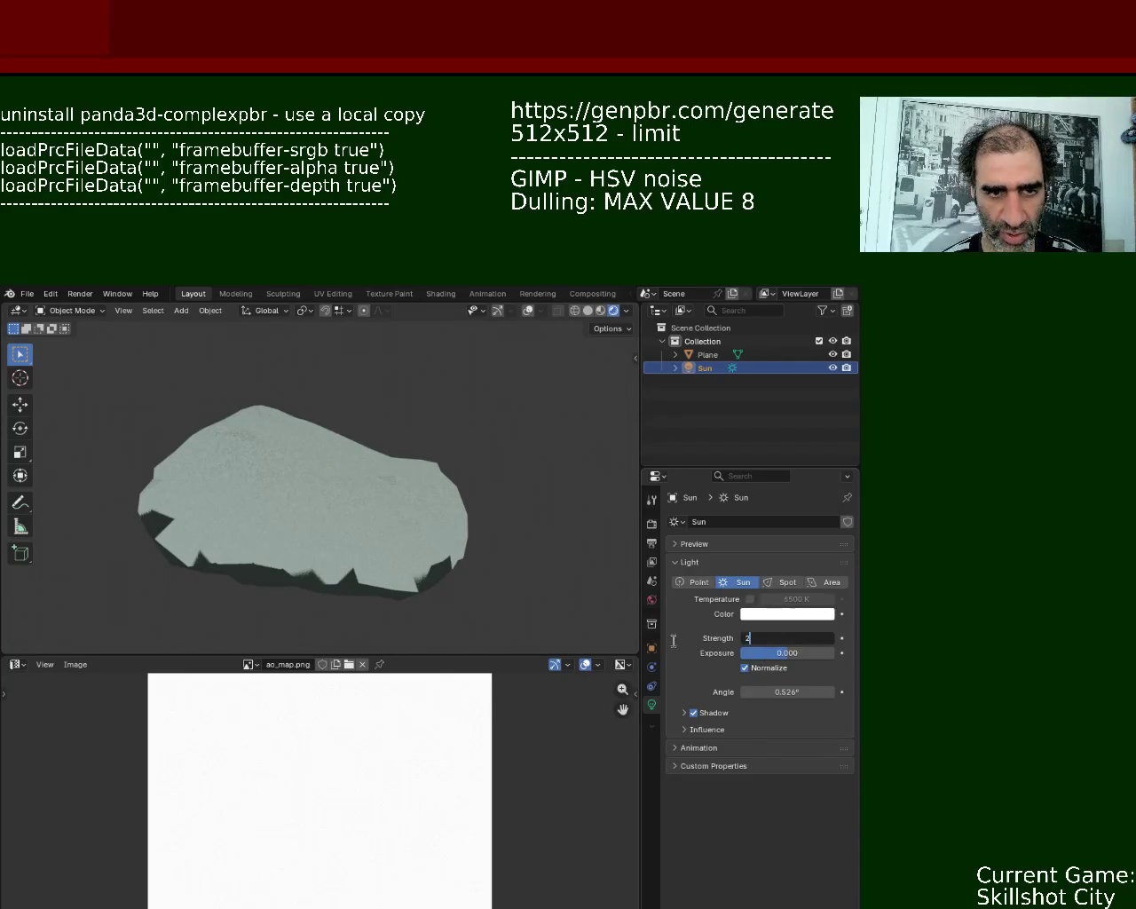
key("Return")
mouse_move(456, 509)
middle_mouse_down()
mouse_move(381, 553)
mouse_move(411, 469)
mouse_move(451, 441)
mouse_move(513, 460)
mouse_move(431, 535)
mouse_move(322, 542)
mouse_move(442, 446)
middle_mouse_up()
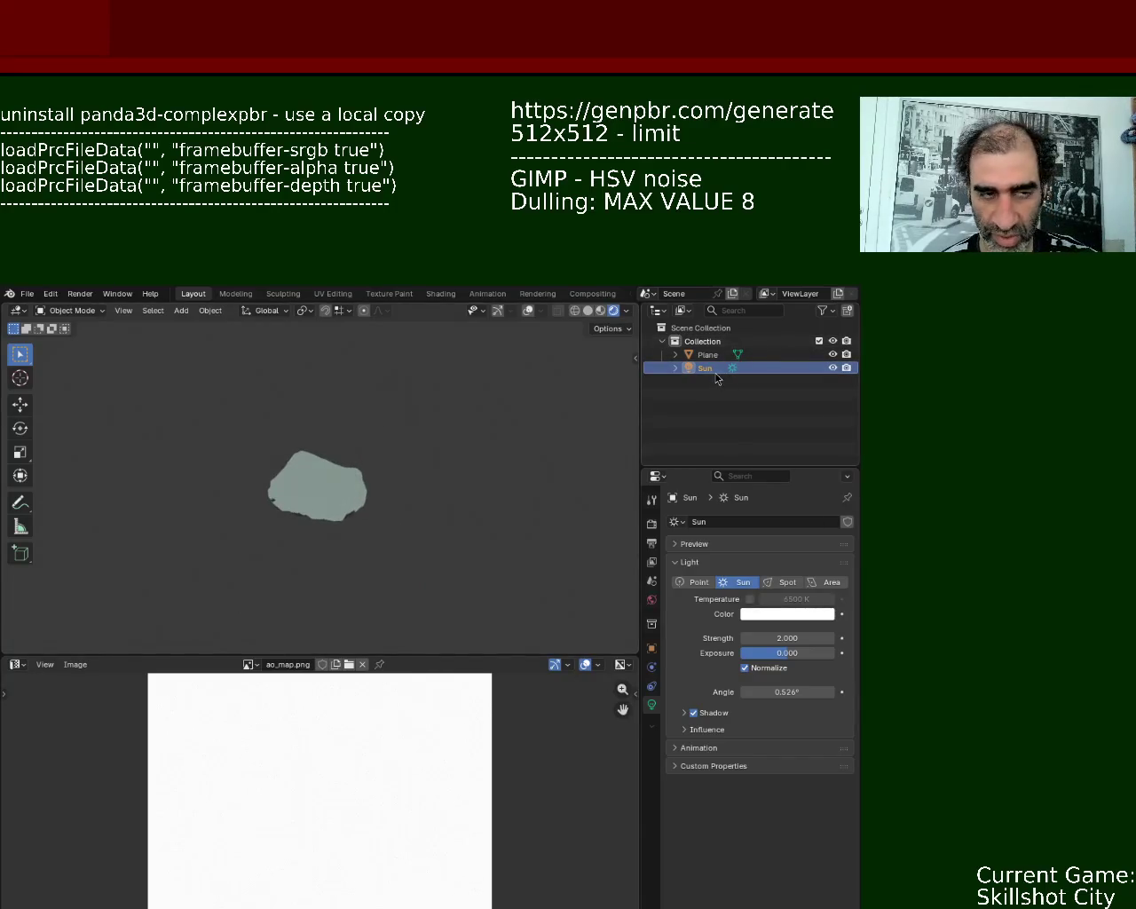
key("x")
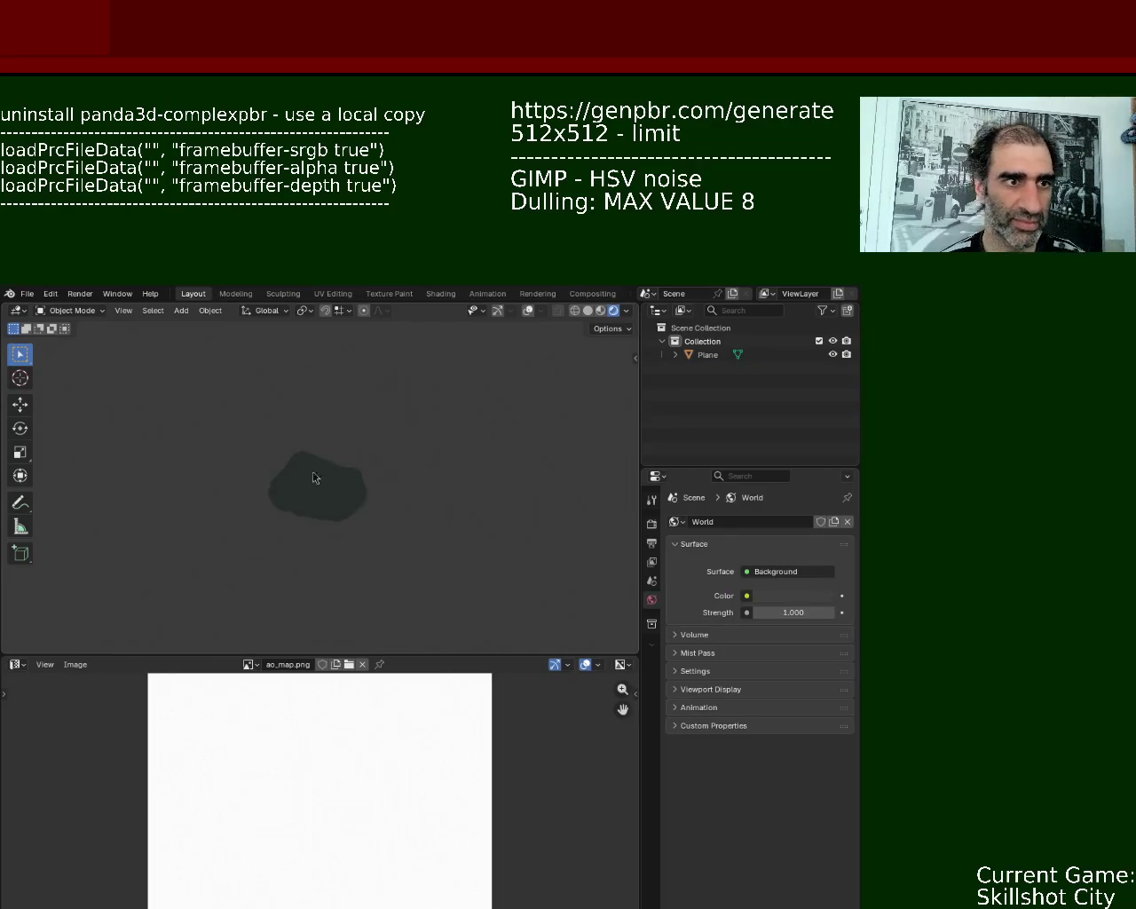
- Frame the rock up close, try Material Preview, then show it as a grey faceted mesh in Solid shading
scroll(315, 435, "up", 8)
scroll(320, 400, "down", 3)
mouse_move(322, 408)
middle_mouse_down()
mouse_move(391, 434)
mouse_move(411, 399)
mouse_move(396, 576)
mouse_move(452, 471)
mouse_move(447, 509)
mouse_move(397, 572)
mouse_move(172, 482)
mouse_move(185, 449)
mouse_move(274, 474)
middle_mouse_up()
key("z")
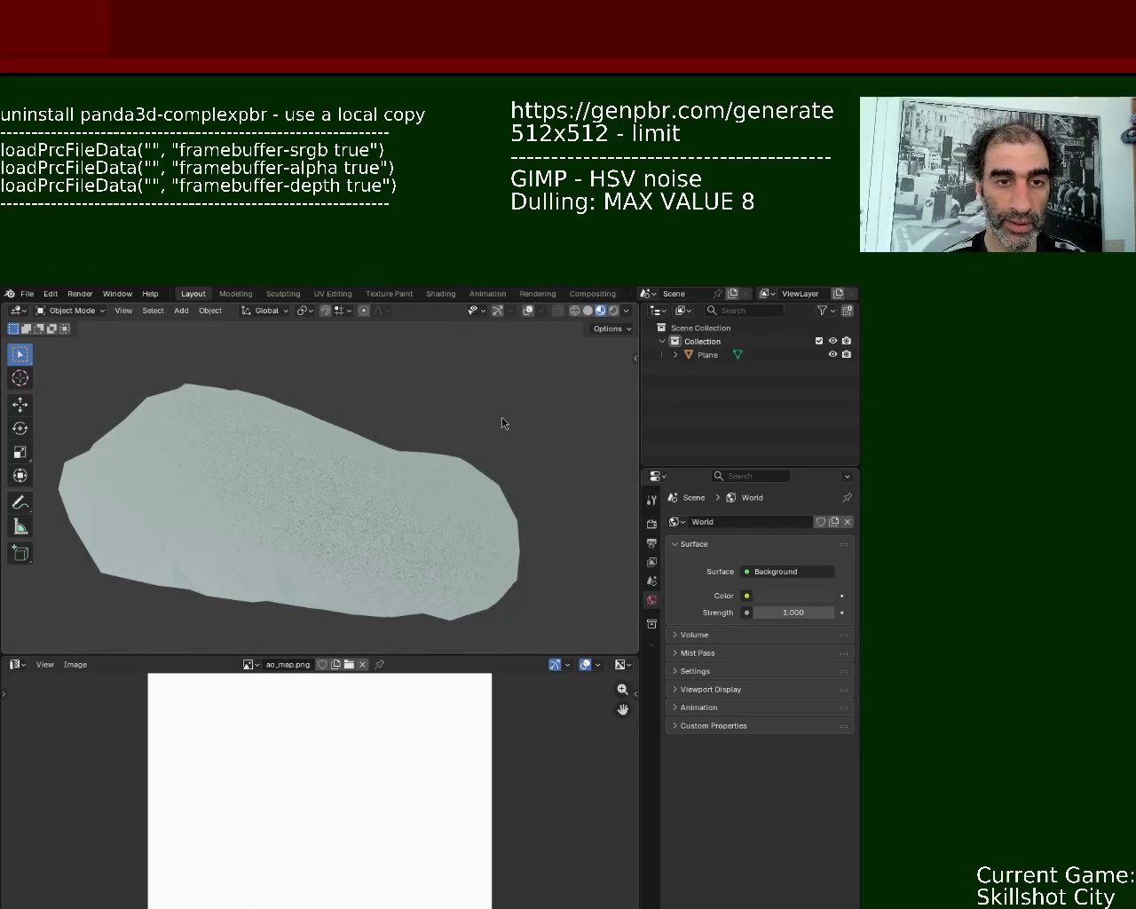
left_click(587, 311)
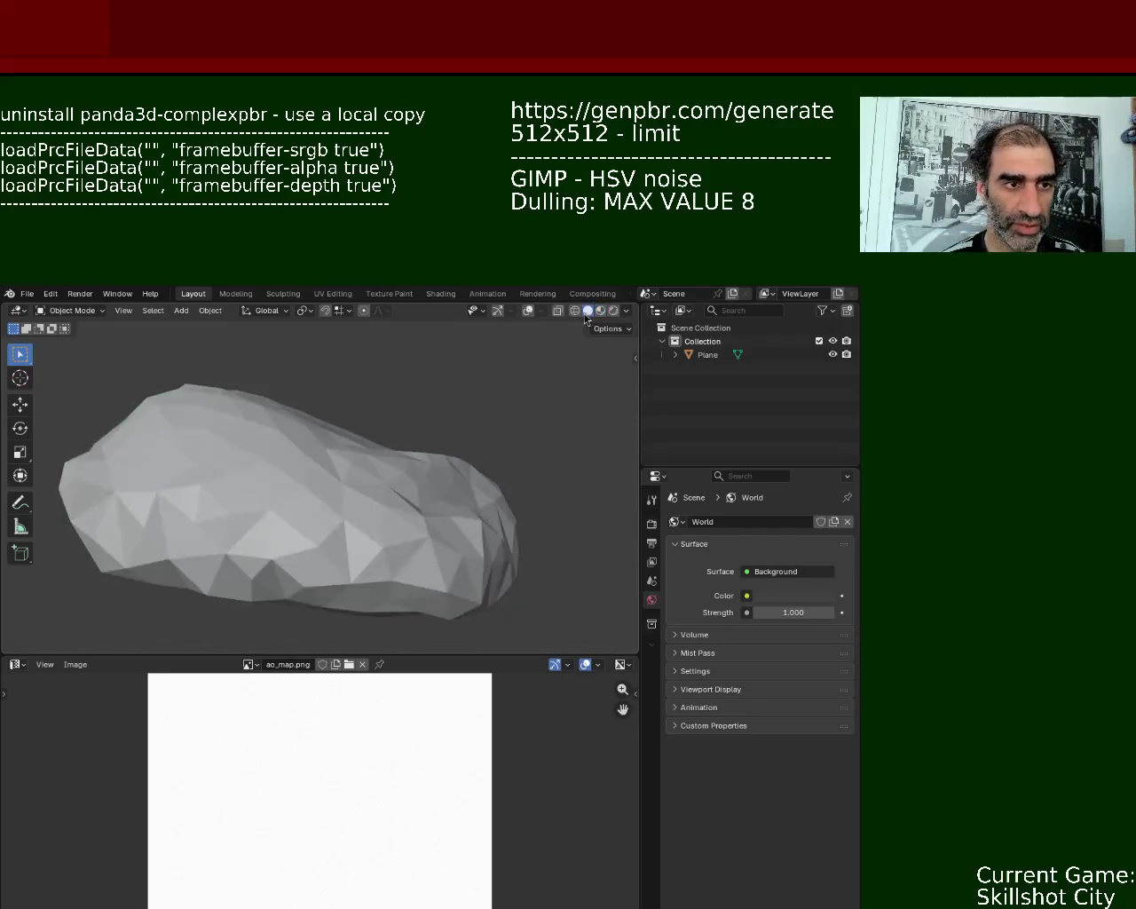
mouse_move(218, 446)
middle_mouse_down()
mouse_move(267, 523)
mouse_move(324, 490)
mouse_move(368, 525)
mouse_move(464, 520)
mouse_move(521, 476)
mouse_move(267, 447)
mouse_move(330, 380)
mouse_move(325, 431)
mouse_move(404, 426)
mouse_move(447, 535)
mouse_move(388, 507)
middle_mouse_up()
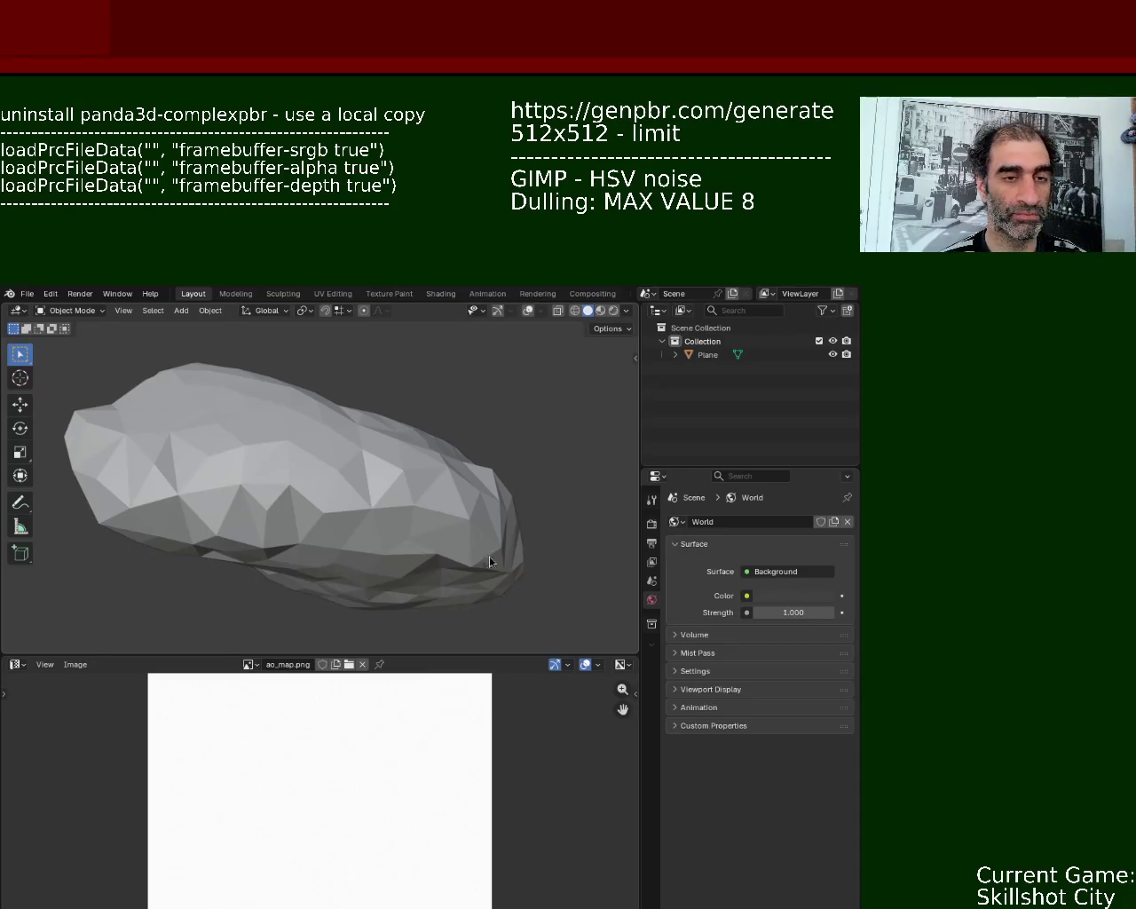
key("ctrl+z")
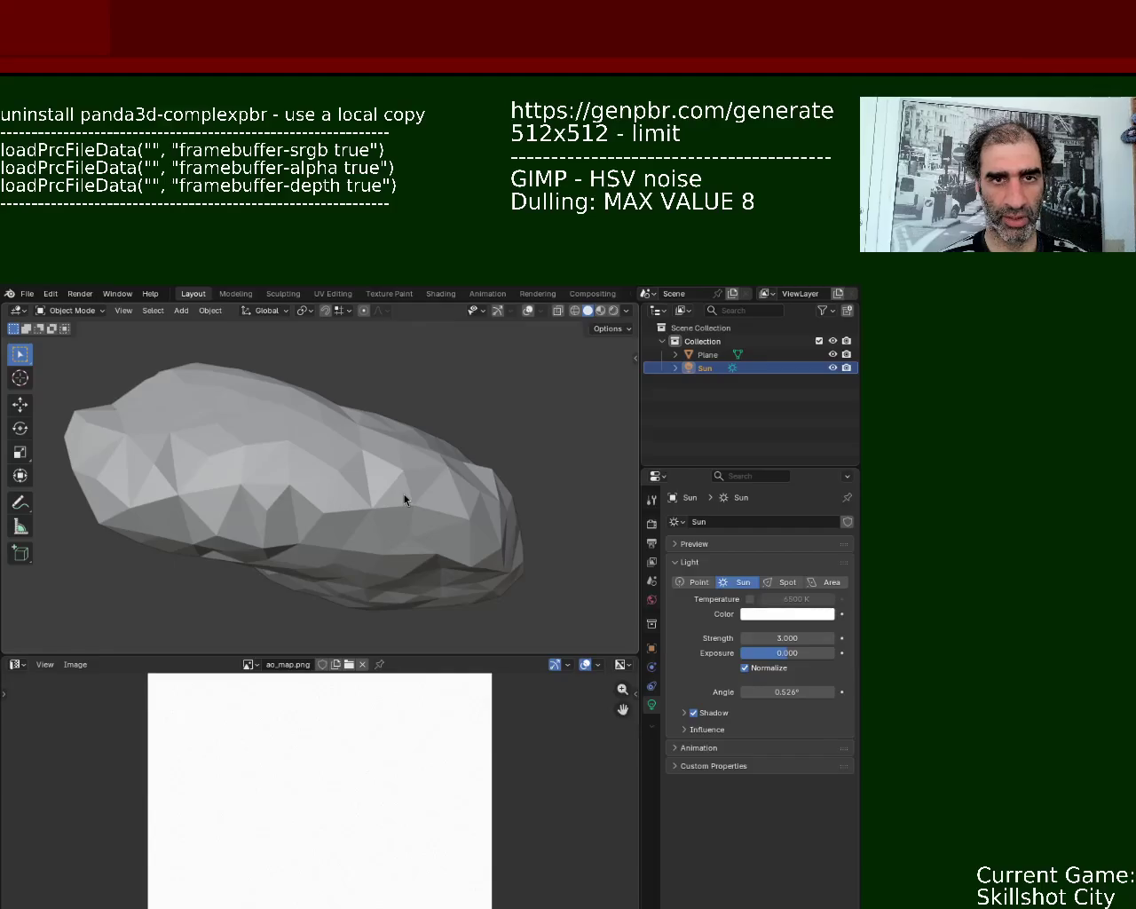
key("ctrl+z")
key("ctrl+z")
key("ctrl+z")
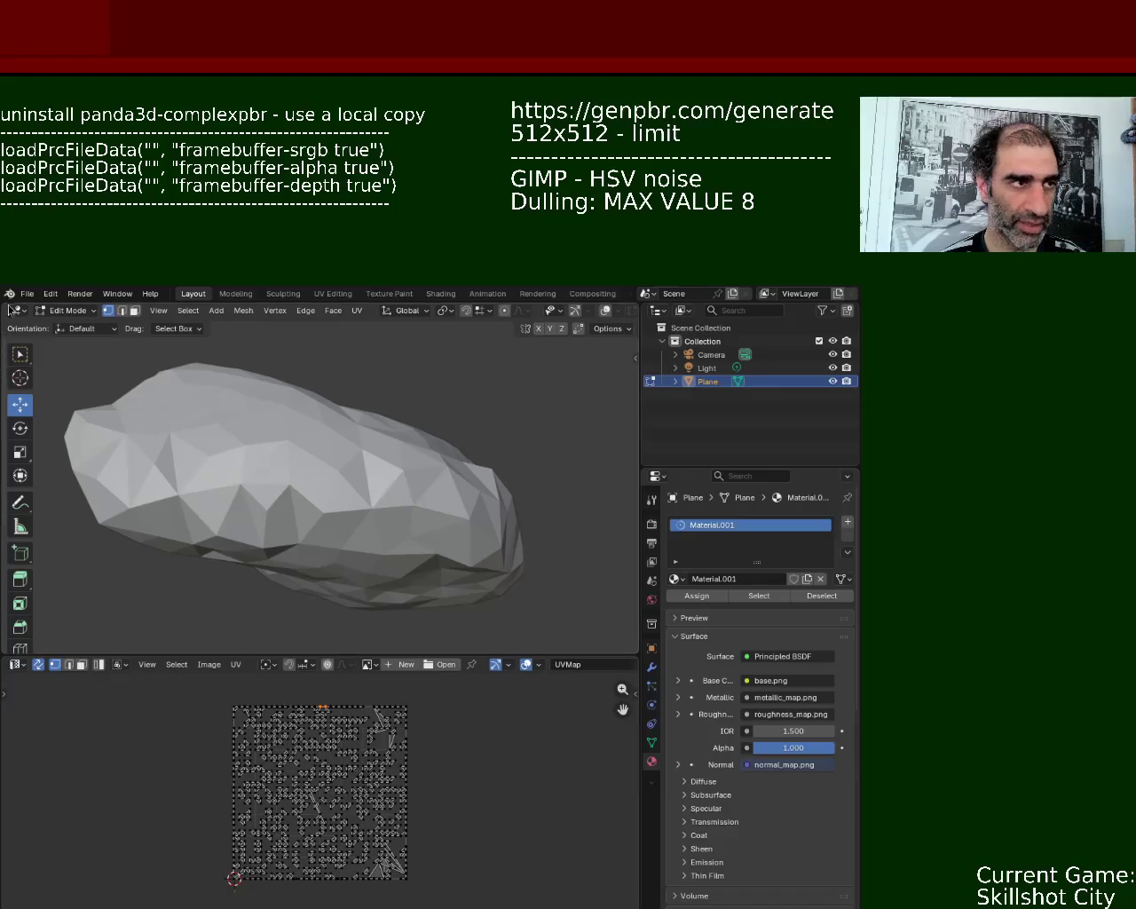
left_click(51, 293)
left_click(60, 323)
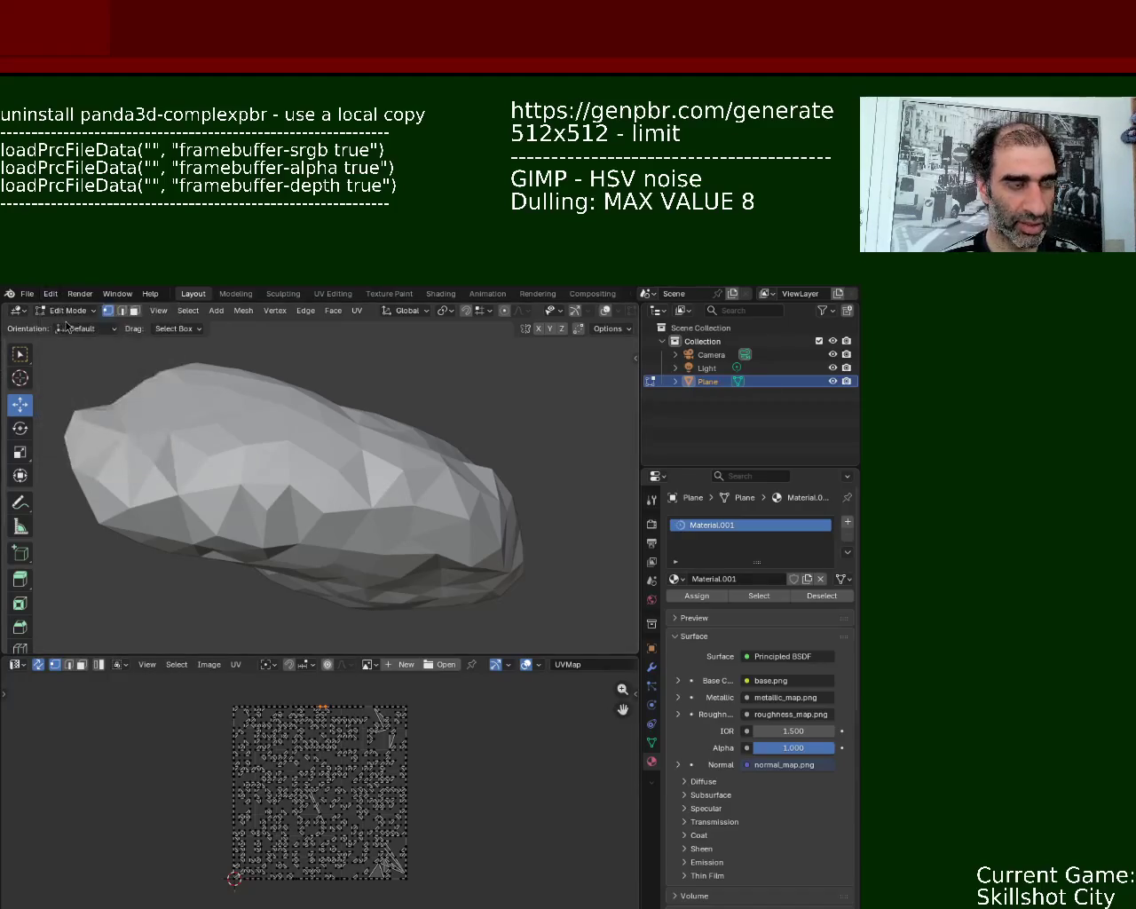
key("ctrl+shift+z")
key("ctrl+shift+z")
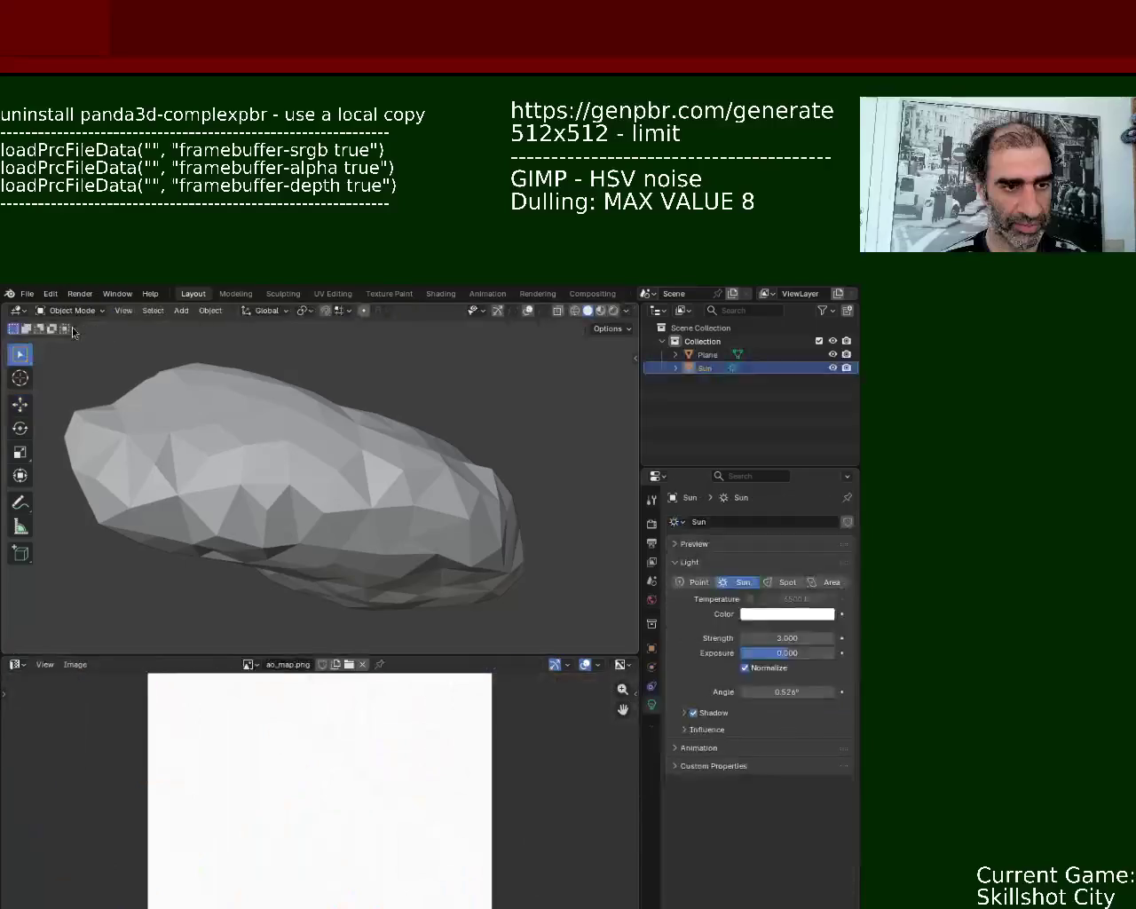
key("ctrl+shift+z")
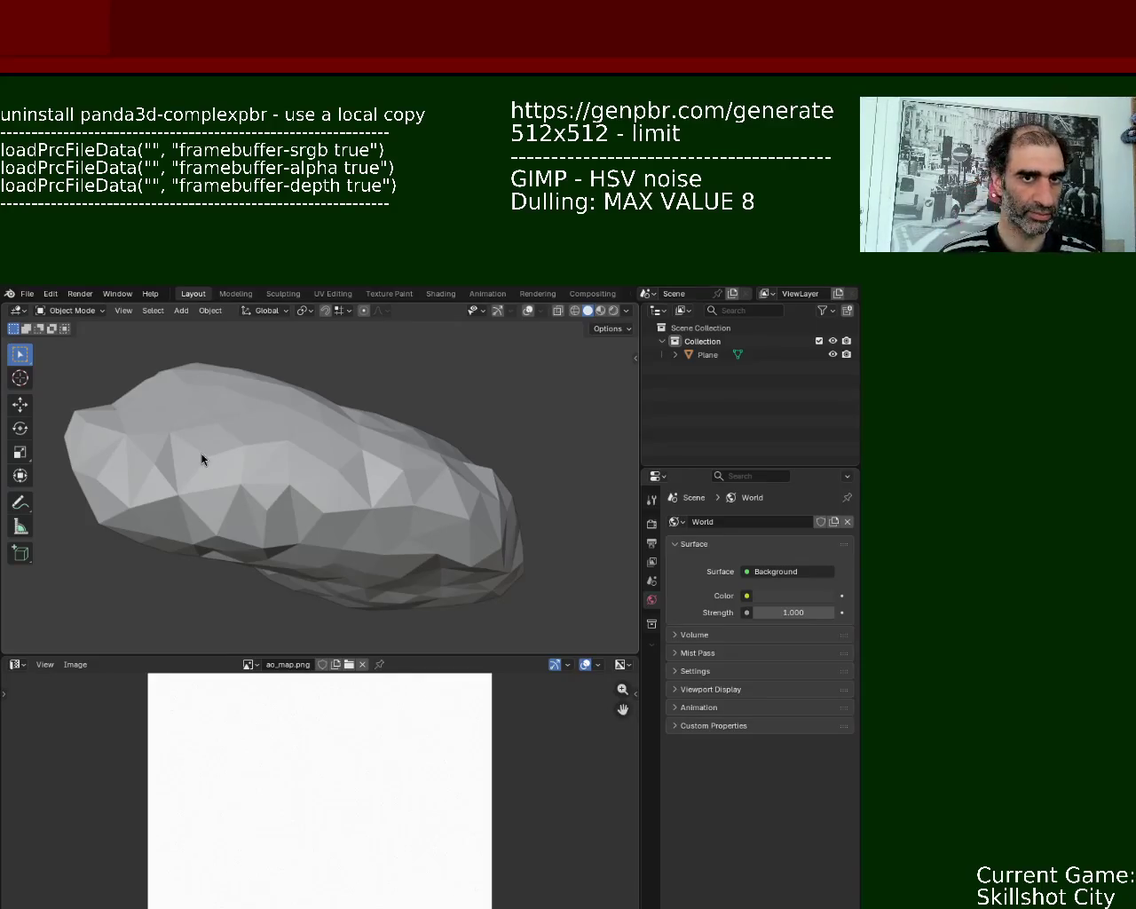
- Orbit to the rock's other side, check the File > Export formats, and select Plane in the Outliner
mouse_move(330, 451)
middle_mouse_down()
mouse_move(322, 539)
mouse_move(477, 580)
mouse_move(385, 518)
mouse_move(457, 398)
mouse_move(380, 396)
mouse_move(396, 520)
mouse_move(411, 512)
middle_mouse_up()
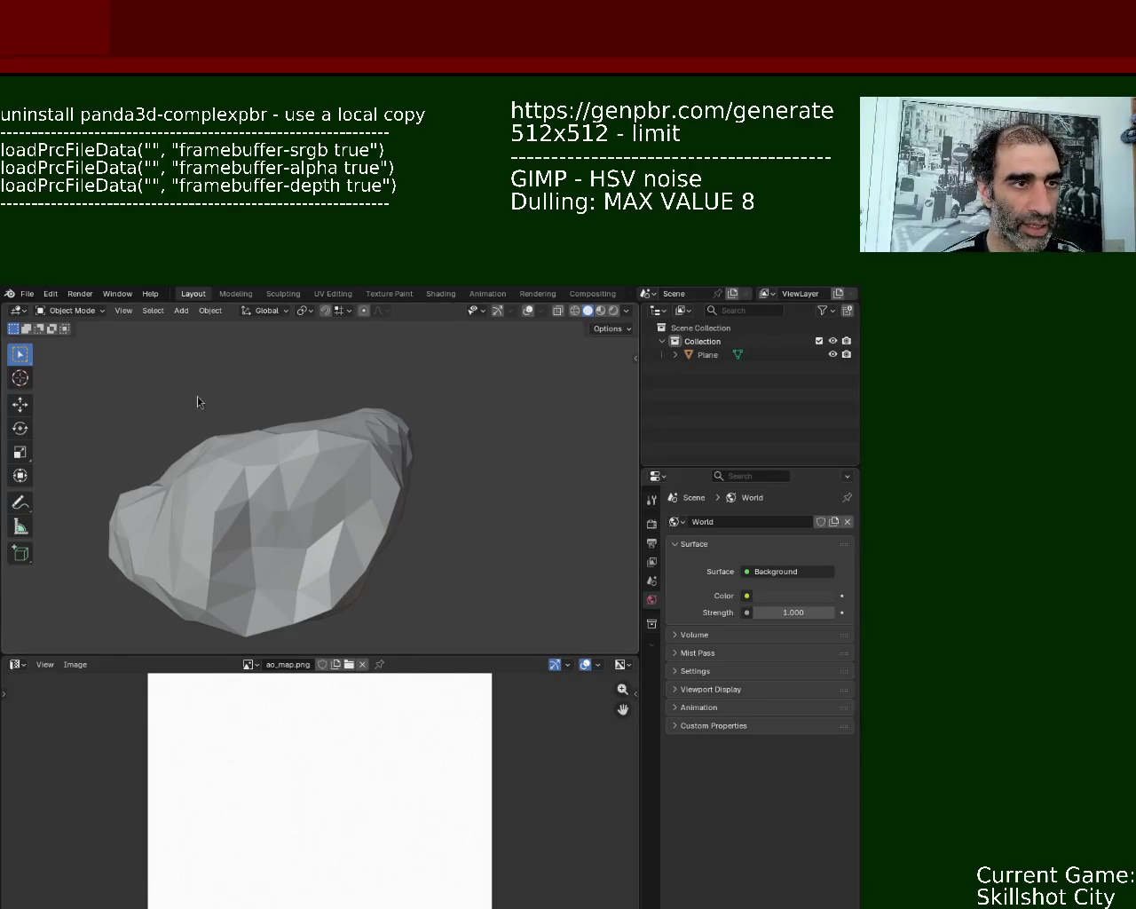
left_click(26, 293)
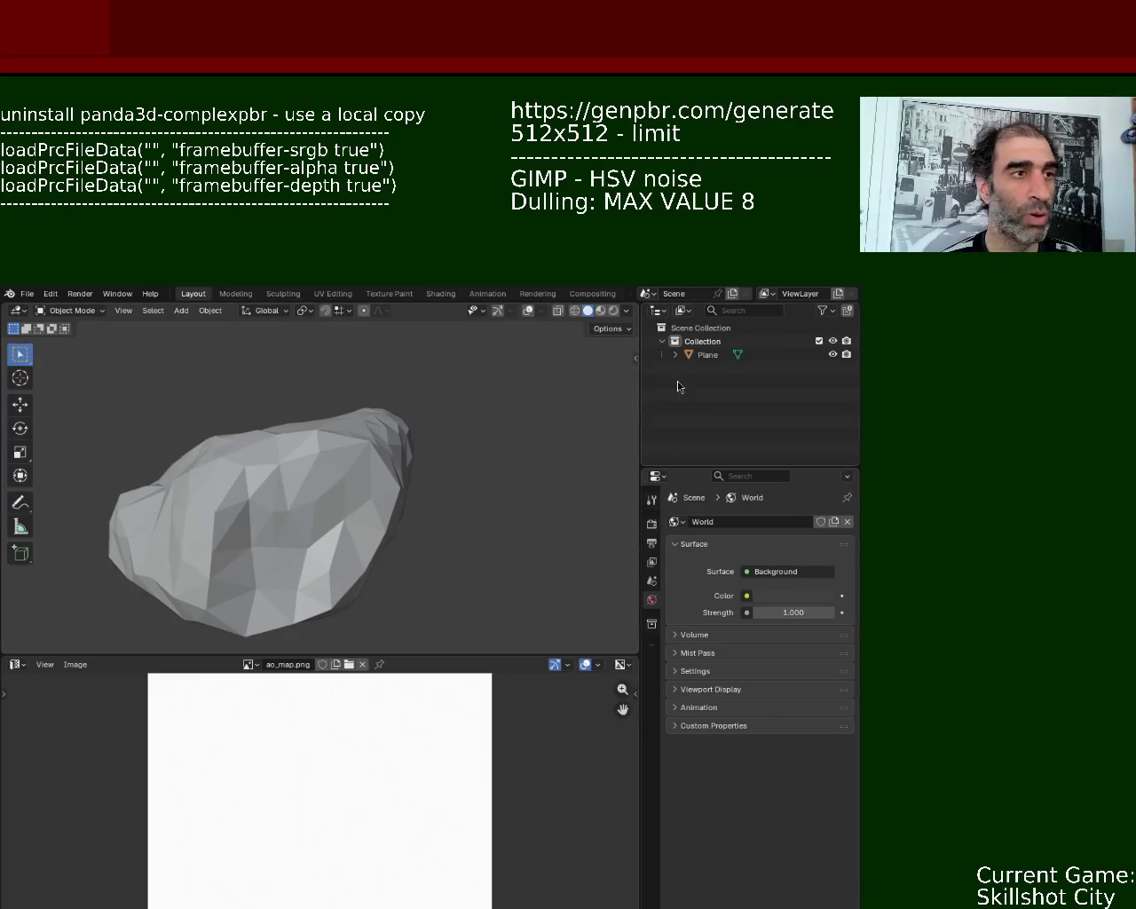
left_click(706, 355)
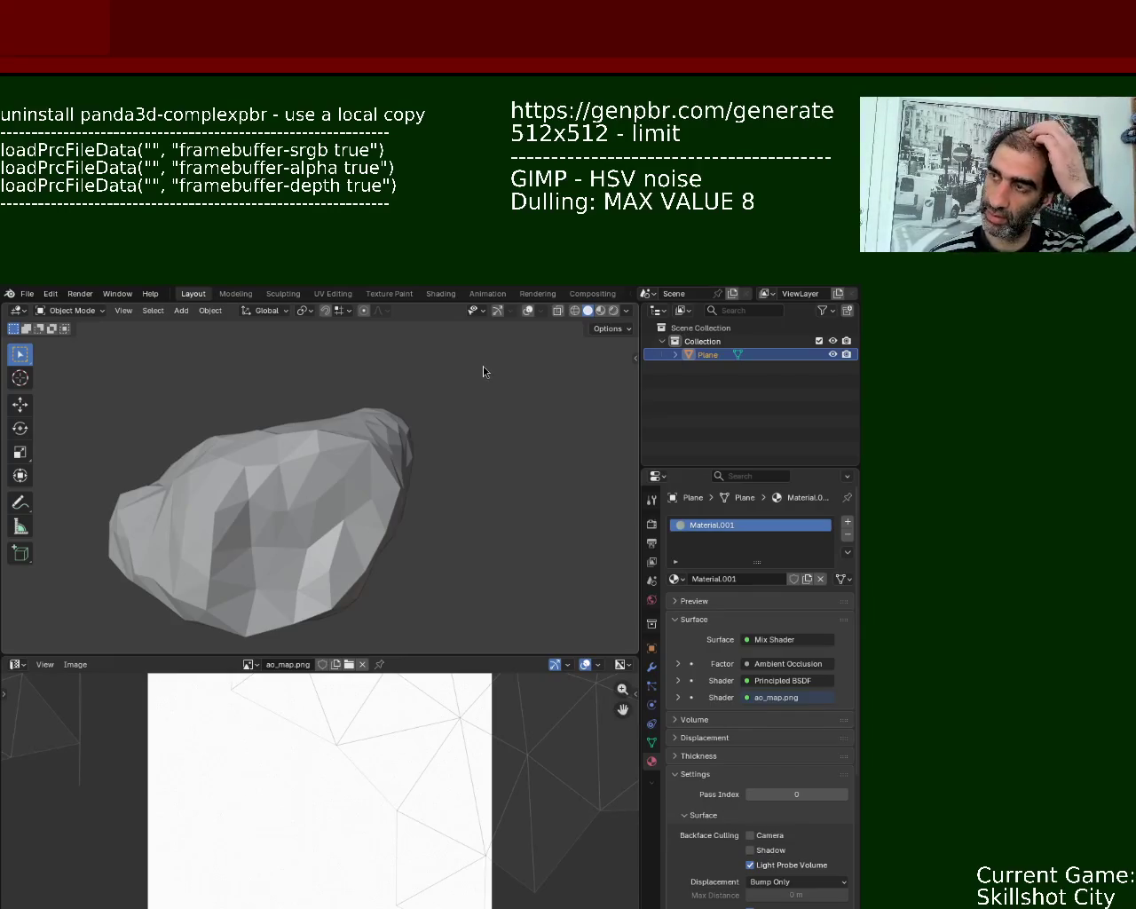
- Look at the glTF 2.0 export option, then orbit to view the rock from another side
left_click(26, 293)
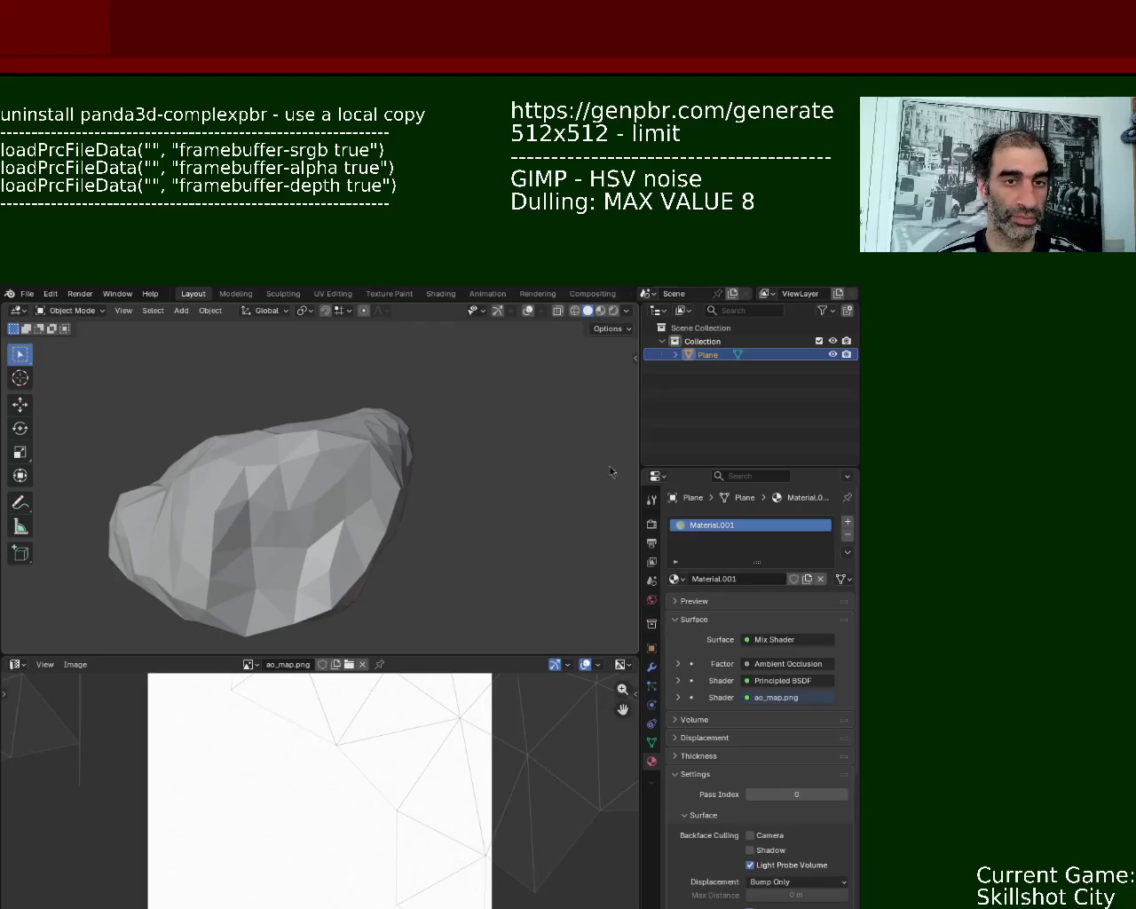
mouse_move(200, 459)
middle_mouse_down()
mouse_move(263, 482)
mouse_move(347, 446)
mouse_move(464, 583)
mouse_move(295, 581)
mouse_move(483, 455)
mouse_move(462, 545)
mouse_move(366, 506)
mouse_move(446, 551)
mouse_move(513, 561)
middle_mouse_up()
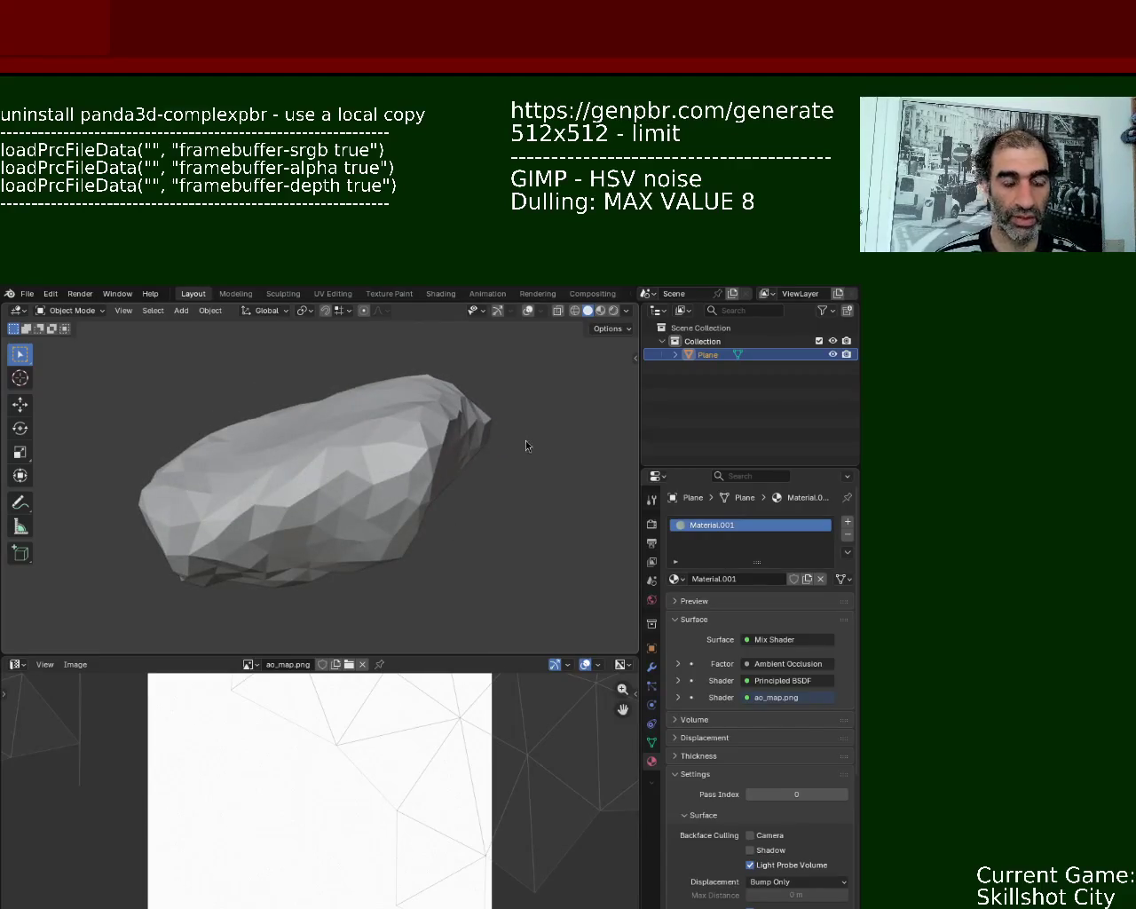
- Rename the Plane object to rock_1 in the Outliner
double_click(708, 354)
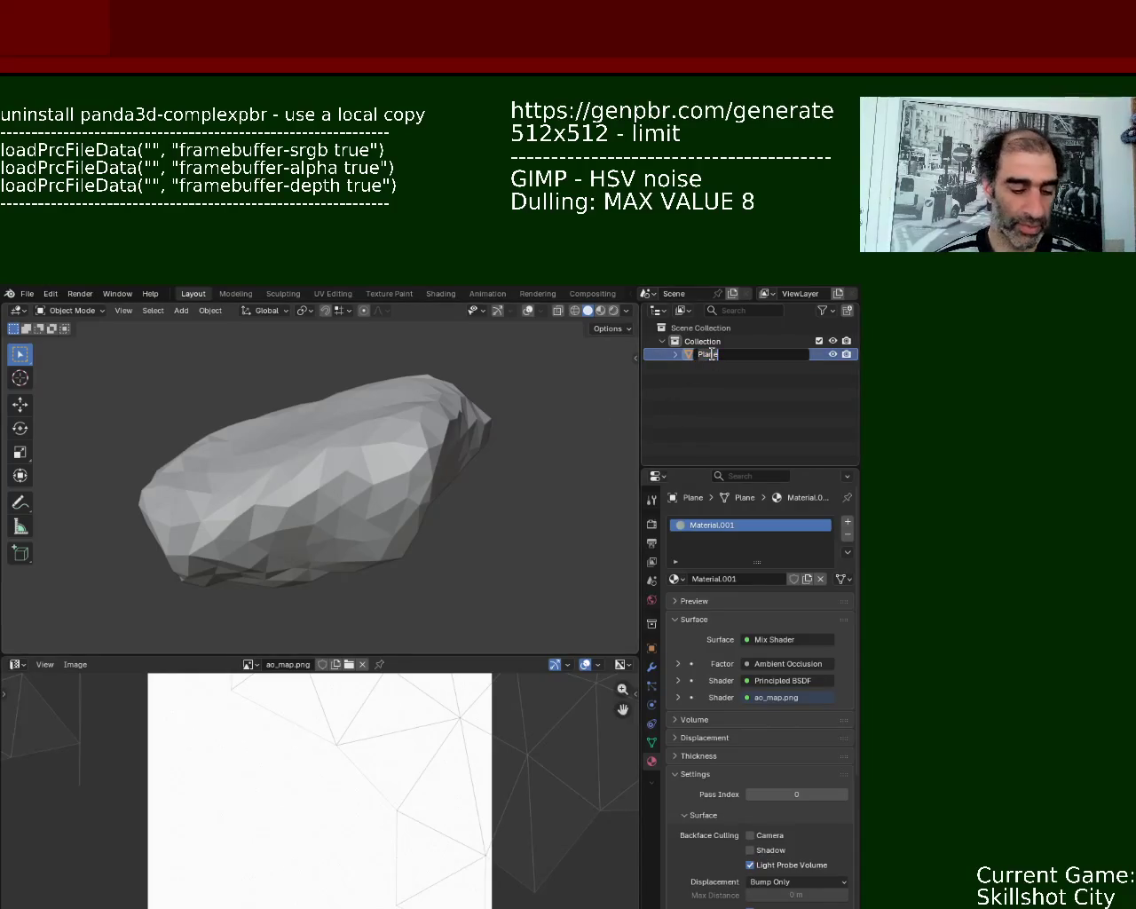
type("rock_1")
key("Return")
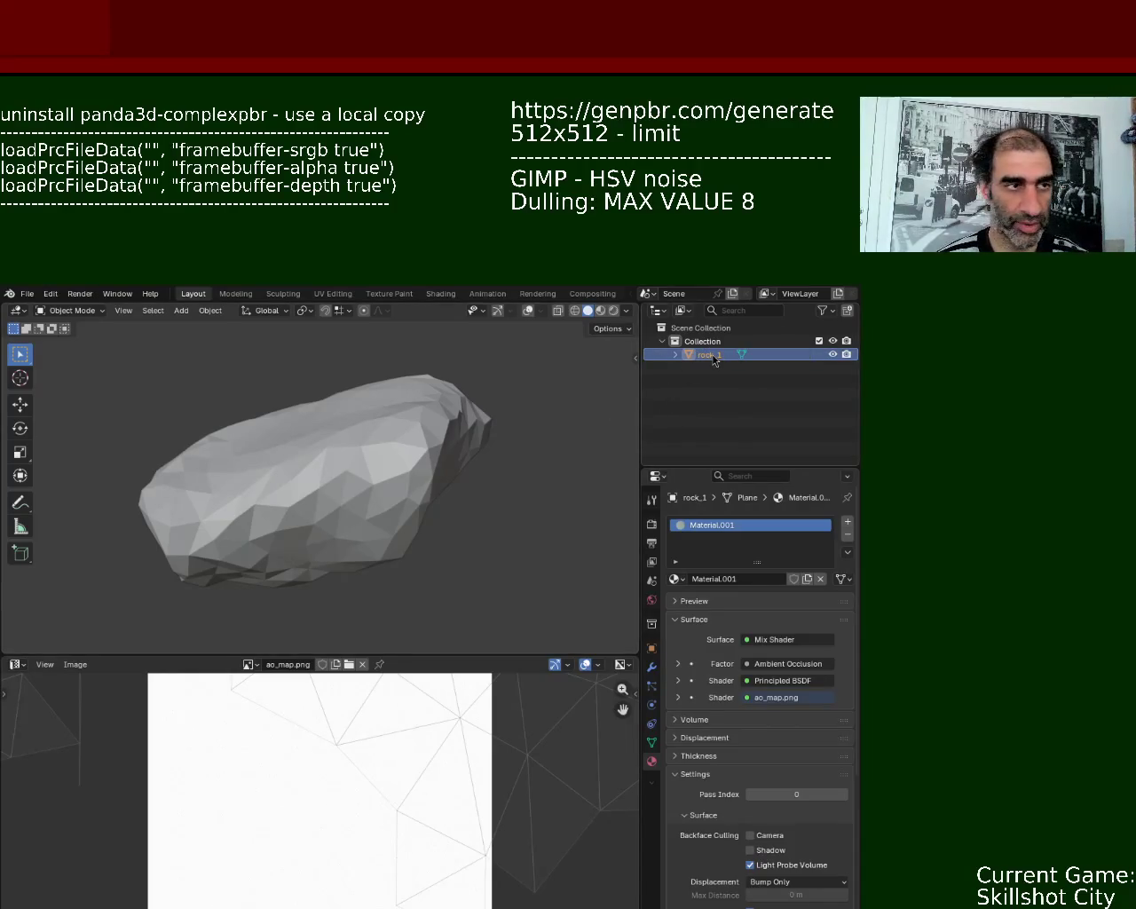
- Browse the File > Export options without exporting, then switch to main.py in gedit
left_click(26, 293)
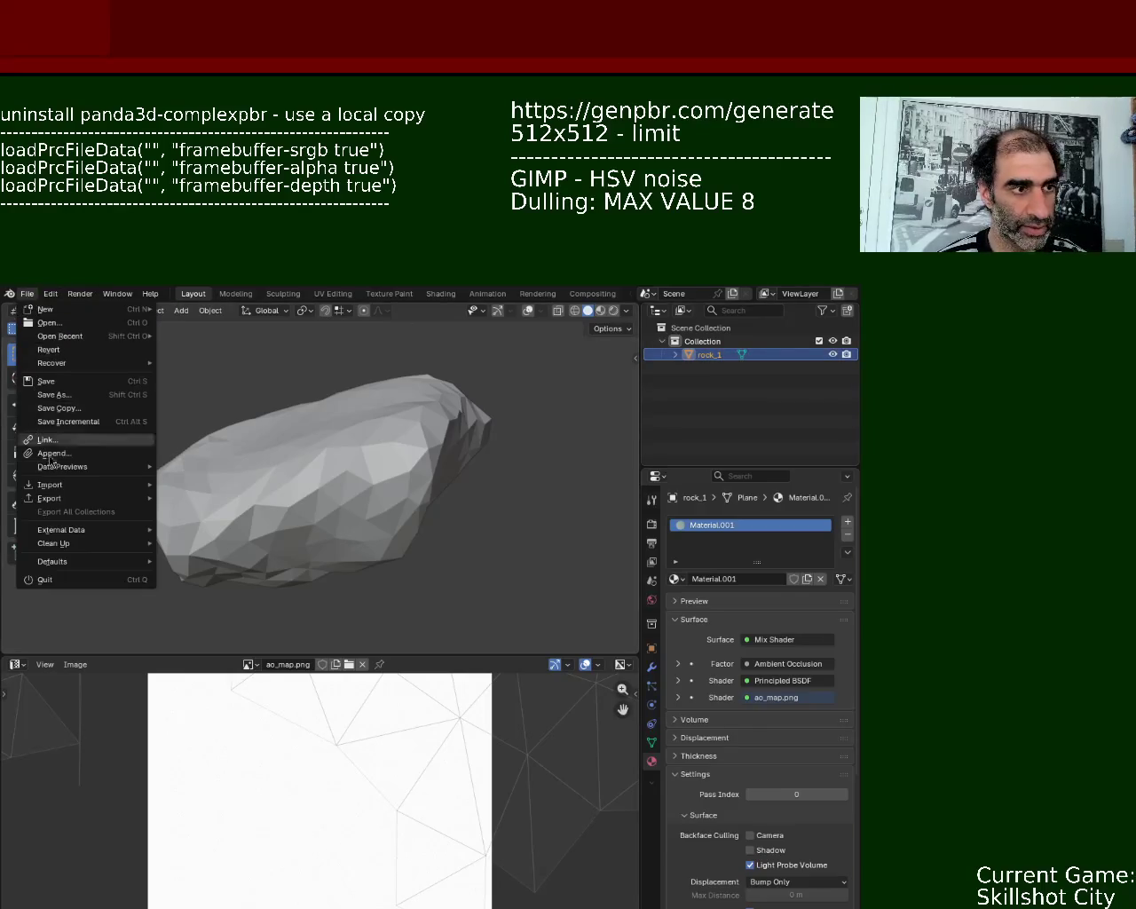
left_click(248, 629)
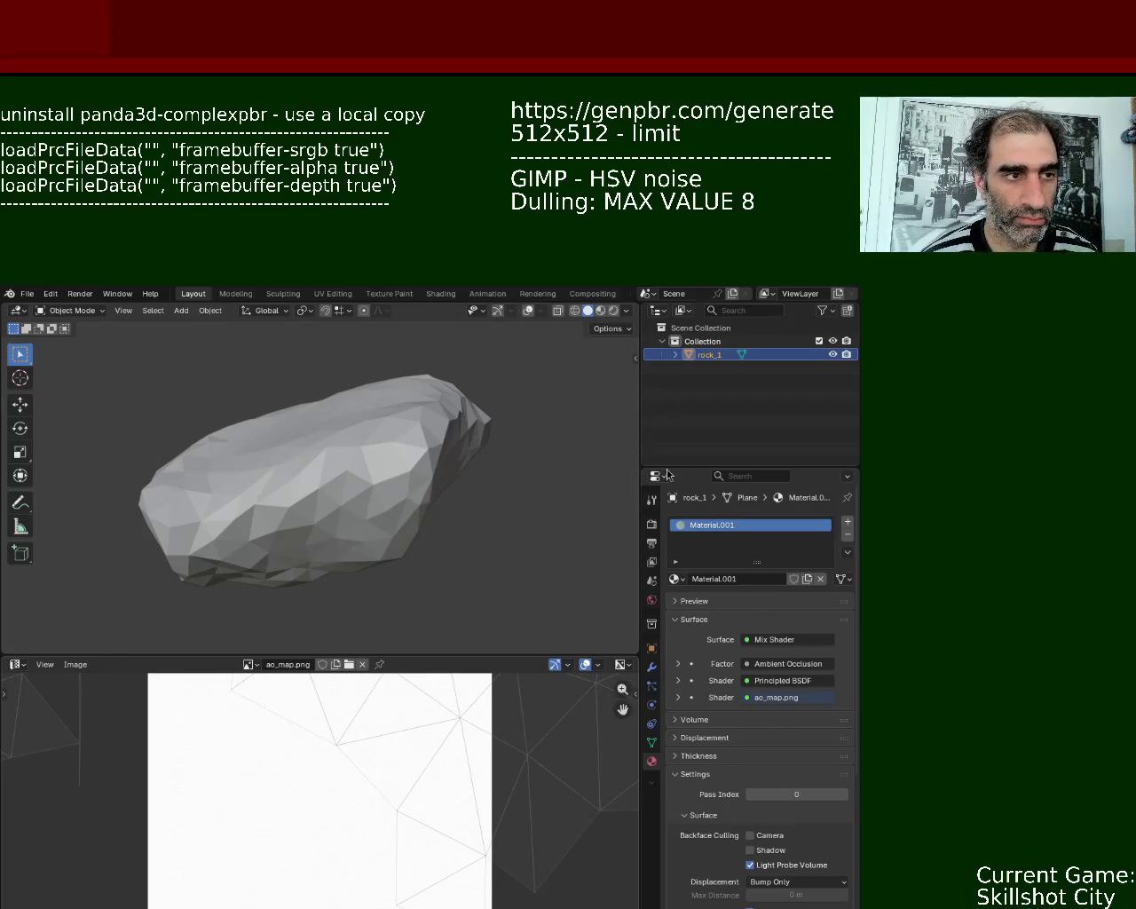
left_click(27, 294)
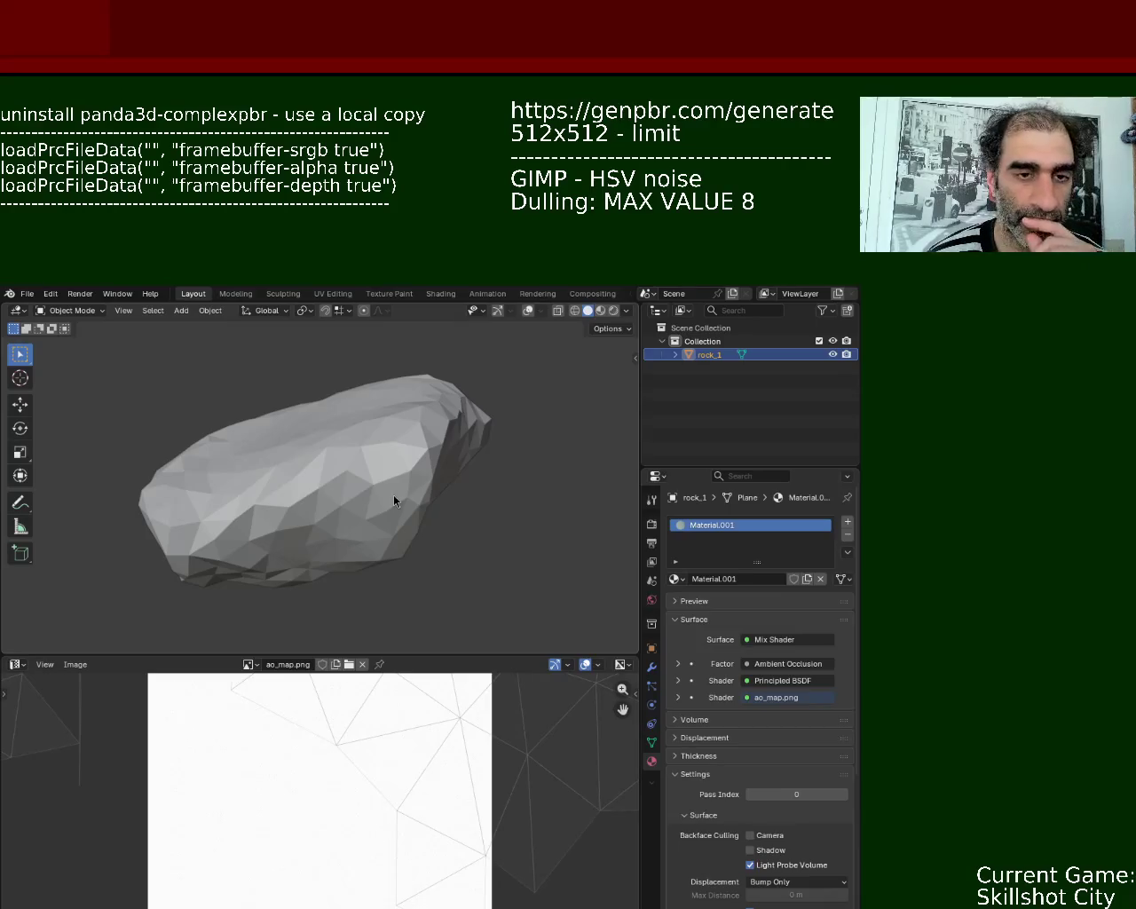
key("alt+Tab")
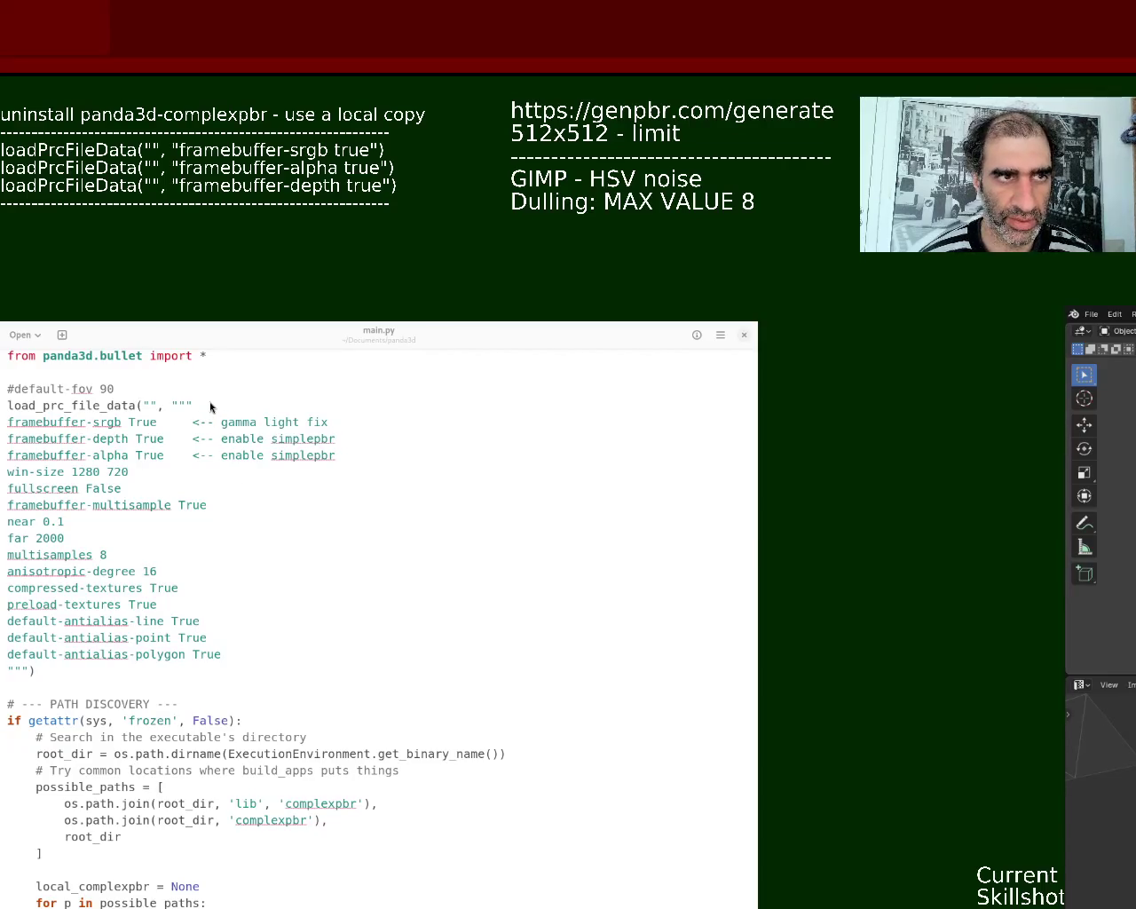
- Return to main.py in gedit and scroll to the '# ---' divider comment
key("alt+Tab")
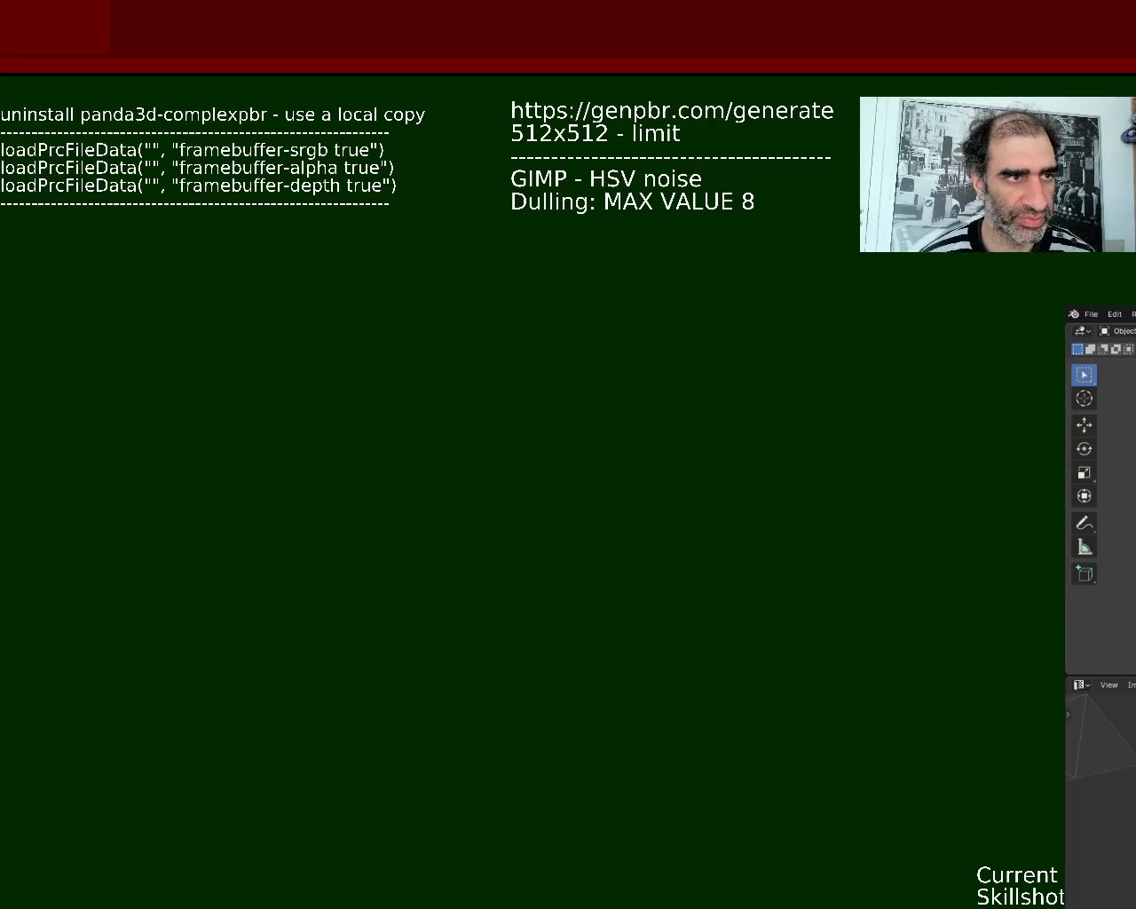
key("alt+Tab")
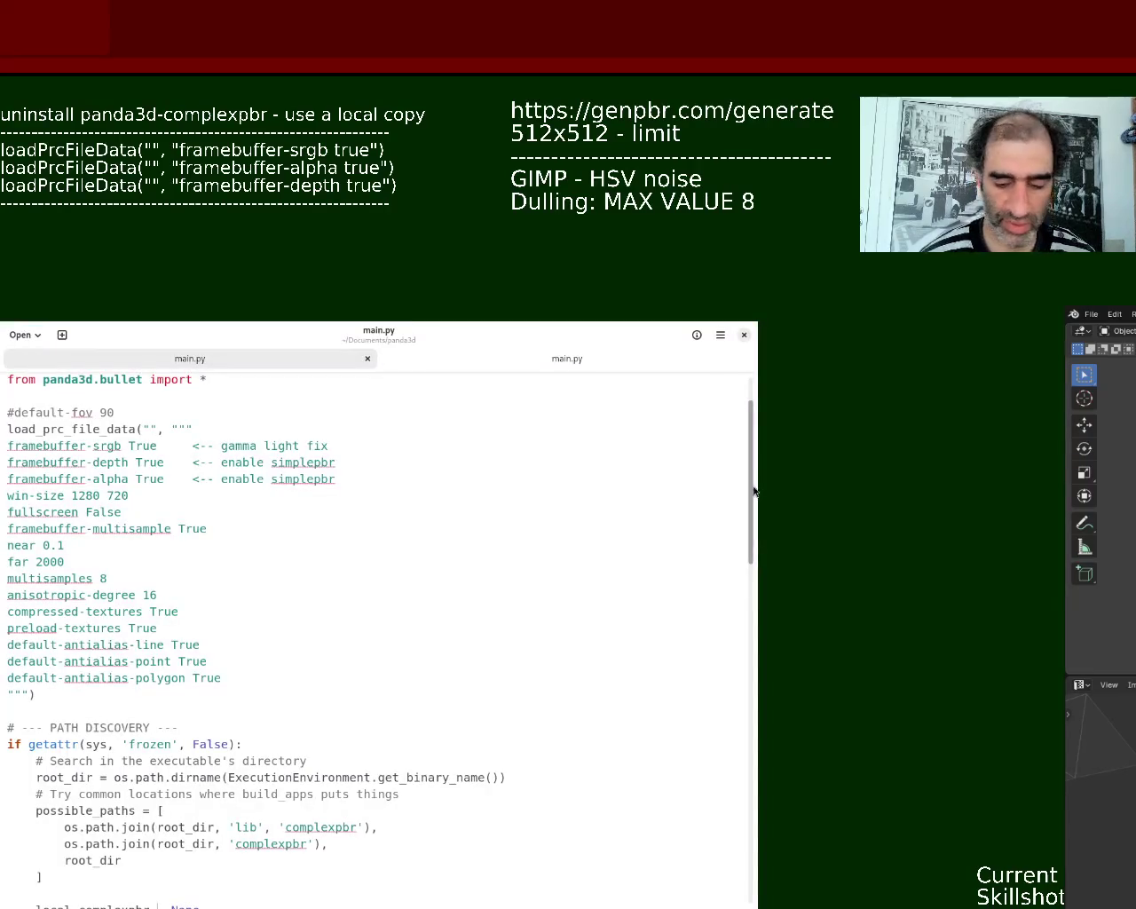
scroll(753, 491, "down", 1, "ctrl")
scroll(754, 491, "down", 1, "ctrl")
scroll(754, 491, "down", 1, "ctrl")
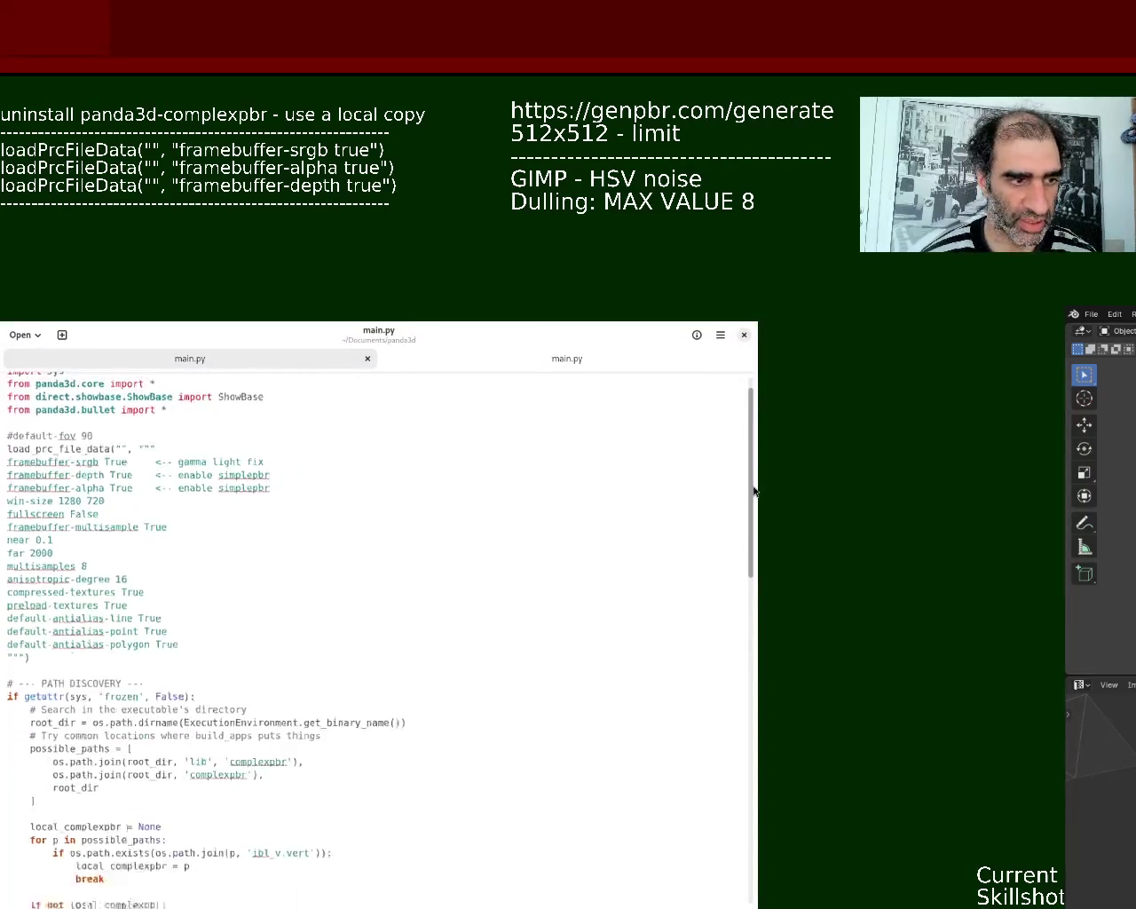
scroll(754, 491, "down", 1, "ctrl")
scroll(754, 491, "up", 1, "ctrl")
scroll(754, 491, "up", 1, "ctrl")
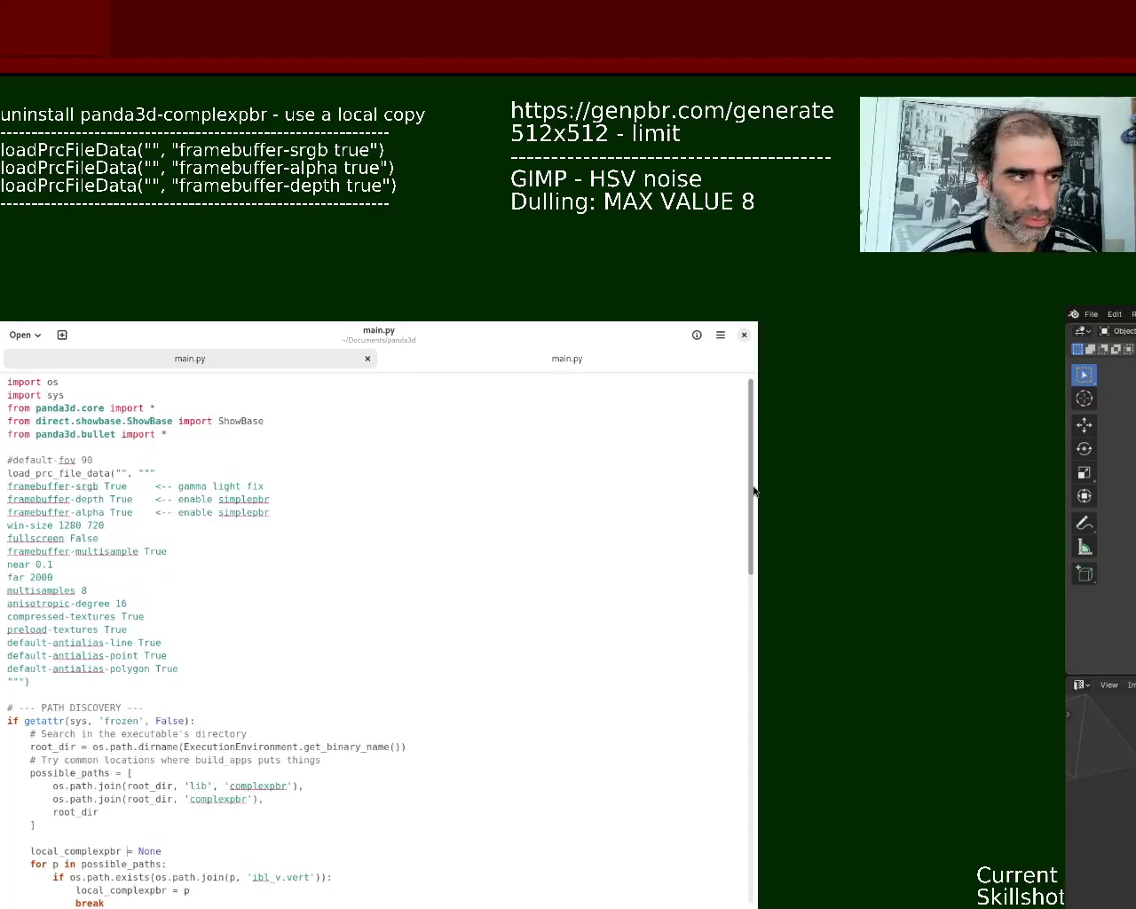
mouse_move(751, 512)
left_mouse_down()
mouse_move(737, 683)
mouse_move(759, 626)
left_mouse_up()
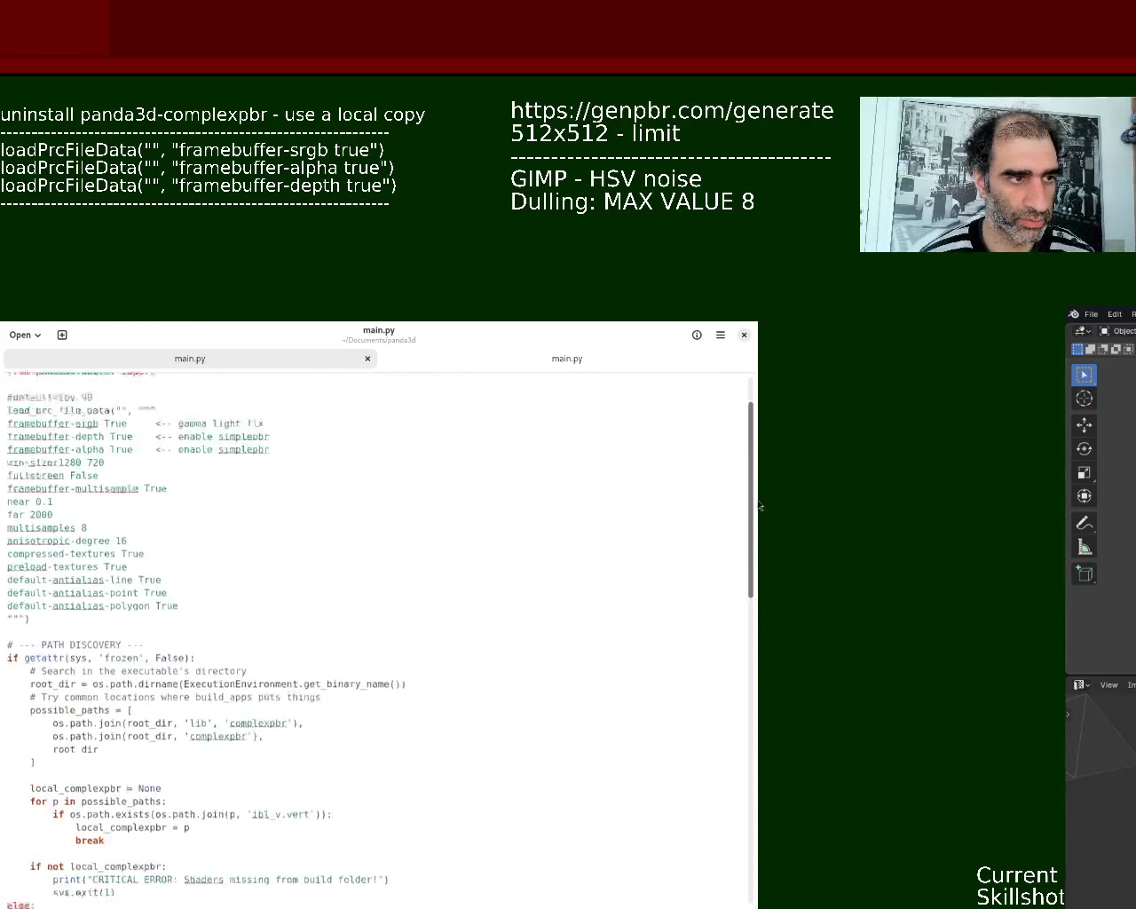
left_click_drag(759, 626, 754, 675)
- Paste the create_static_mesh and create_convex_hull helpers under the divider and save main.py
left_click(44, 521)
type("def create_static_mesh(nodepath):     \"\"\"Create a static Bullet triangle mesh from a NodePath.\"\"\"     geom_nodes = nodepath.find_all_matches('**/+GeomNode')     mesh = BulletTriangleMesh()     for gnode in geom_nodes:         geom_node = gnode.node()         for i in range(geom_node.get_num_geoms()):             geom = geom_node.get_geom(i)             mesh.add_geom(geom)      shape = BulletTriangleMeshShape(mesh, dynamic=False)     body = BulletRigidBodyNode('StaticMesh')     body.add_shape(shape)     body.set_mass(0)   # Static body     return body def create_convex_hull(nodepath):     \"\"\"Create a convex hull Bullet shape from a NodePath.\"\"\"     geom_nodes = nodepath.find_all_matches('**/+GeomNode')     print(f\"Found {geom_nodes.get_num_paths()} geom nodes in {nodepath}\")      shape = BulletConvexHullShape()      for gnode in geom_nodes:         geom_node = gnode.node()         for i in range(geom_node.get_num_geoms()):             geom = geom_node.get_geom(i)             shape.add_geom(geom)              # Debug: count vertices             vdata = geom.get_vertex_data()             vreader = GeomVertexReader(vdata, 'vertex')             count = 0             while not vreader.is_at_end():                 vreader.get_data3()                 count += 1             print(f\"  Added geom with {count} vertices\")     return shape")
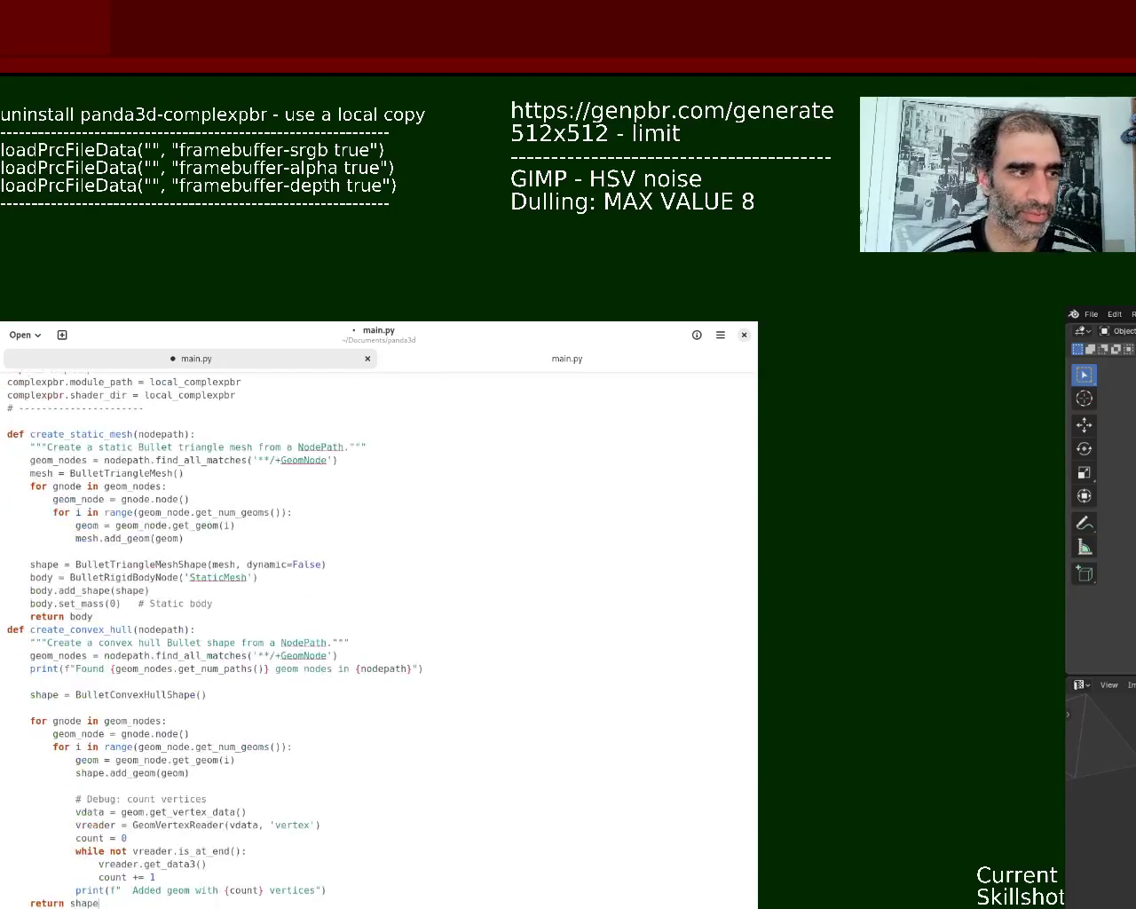
key("ctrl+s")
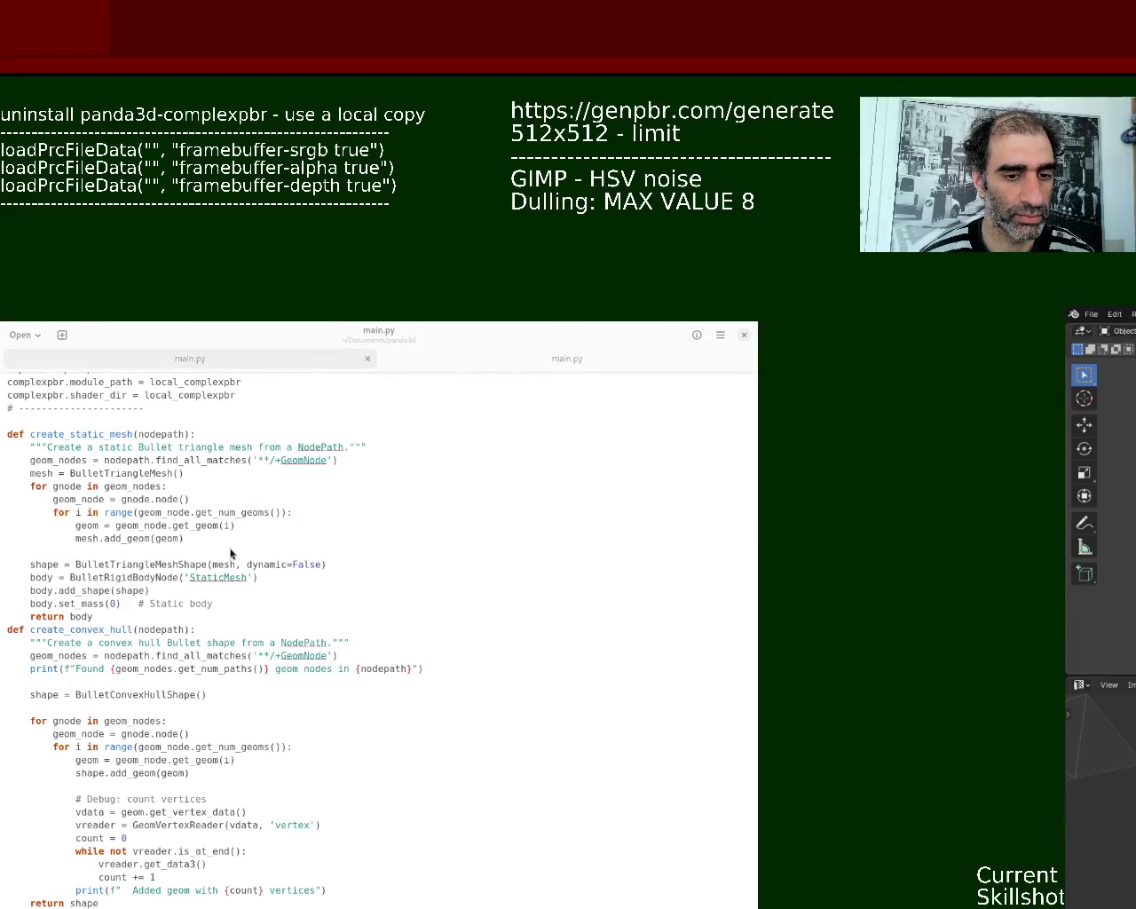
left_click(200, 716)
left_click(550, 359)
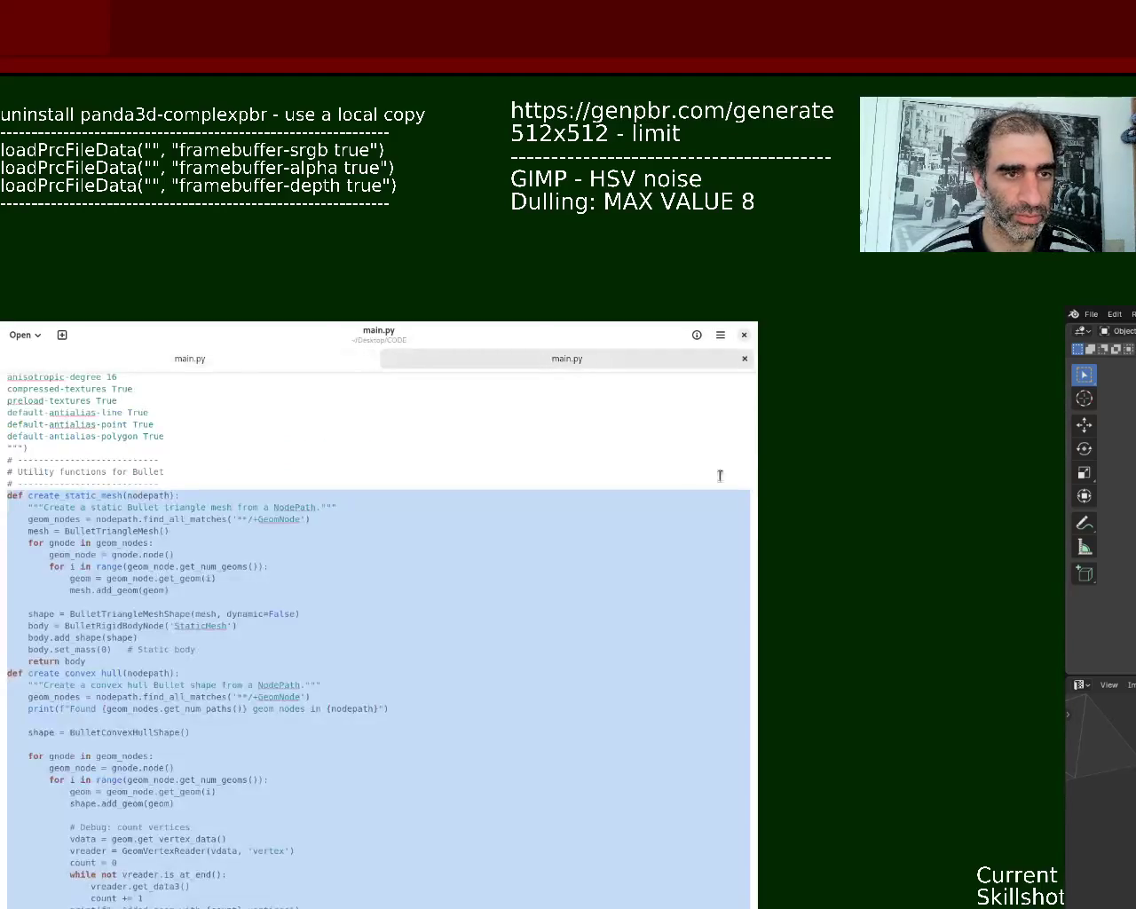
scroll(753, 435, "down", 1)
left_click_drag(754, 435, 745, 506)
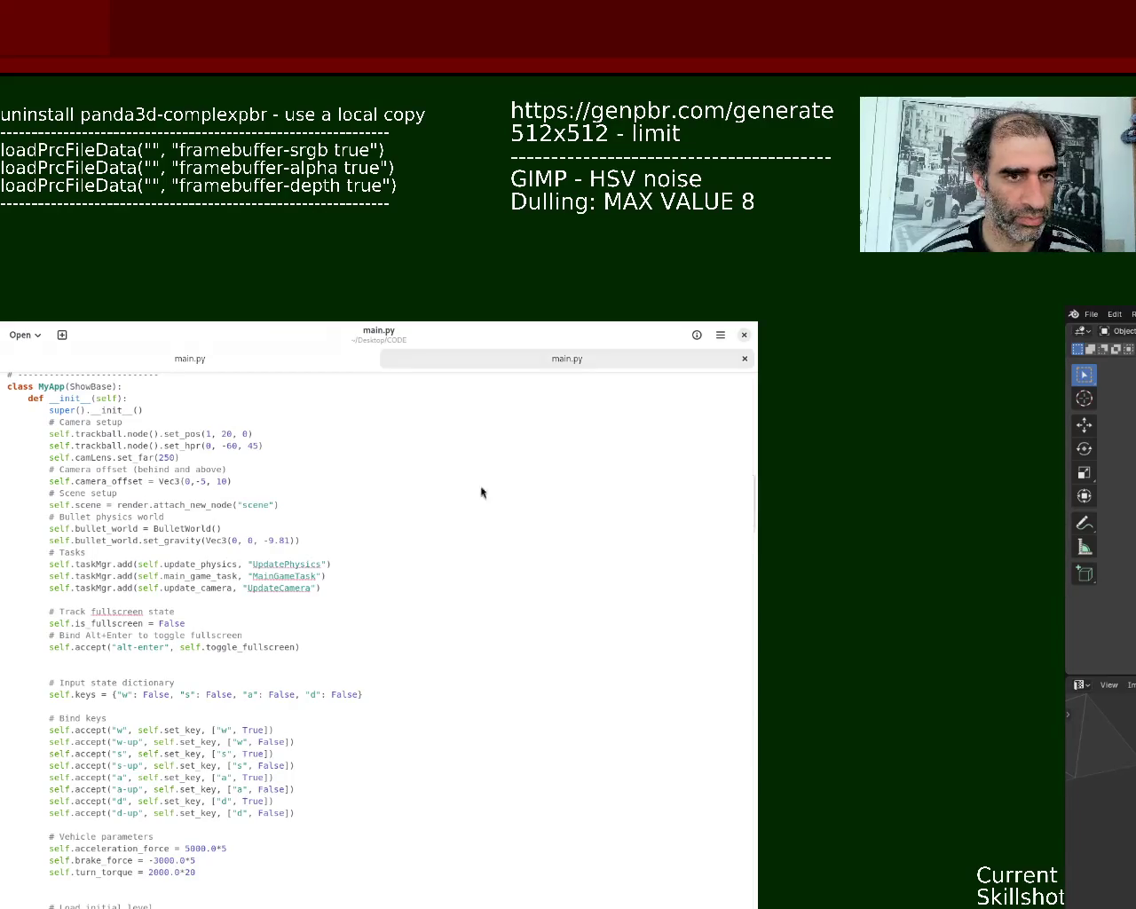
left_click(254, 362)
left_click_drag(754, 633, 759, 752)
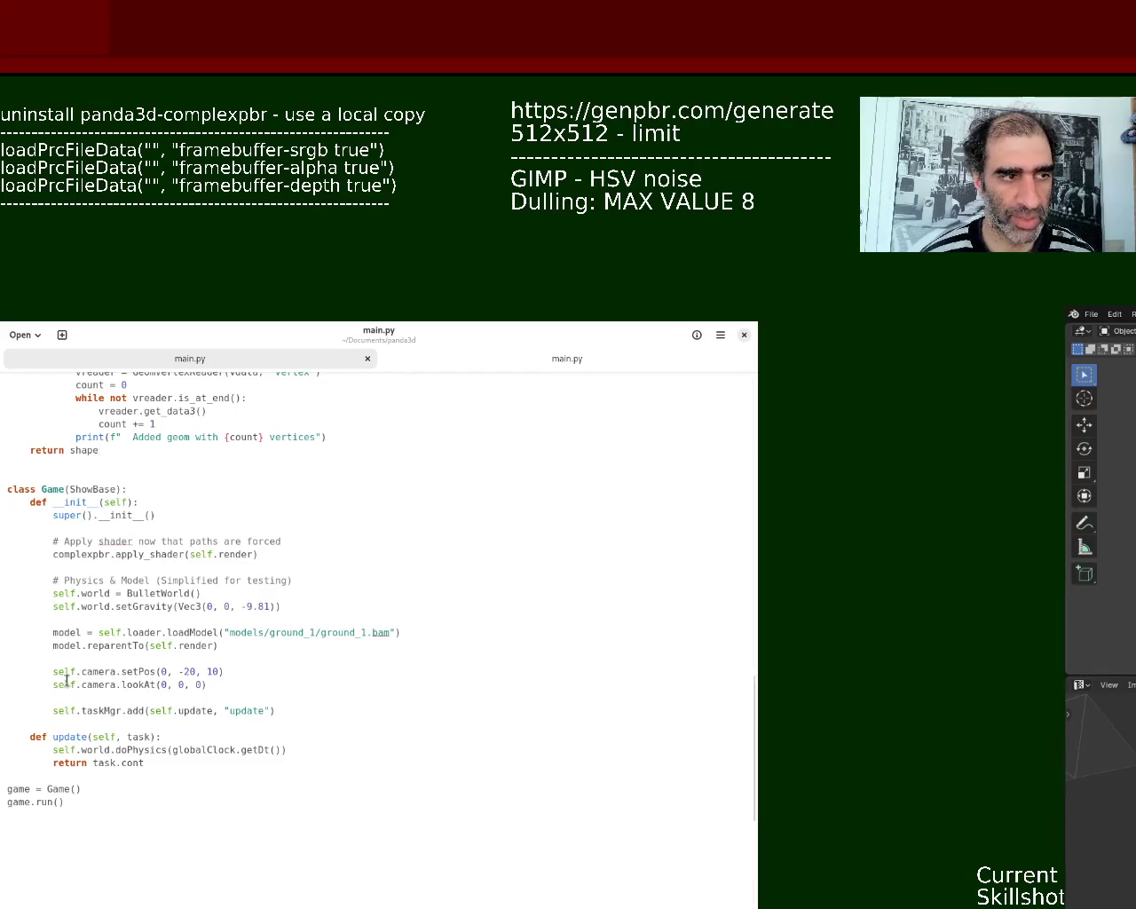
left_click(81, 593)
triple_click(153, 606)
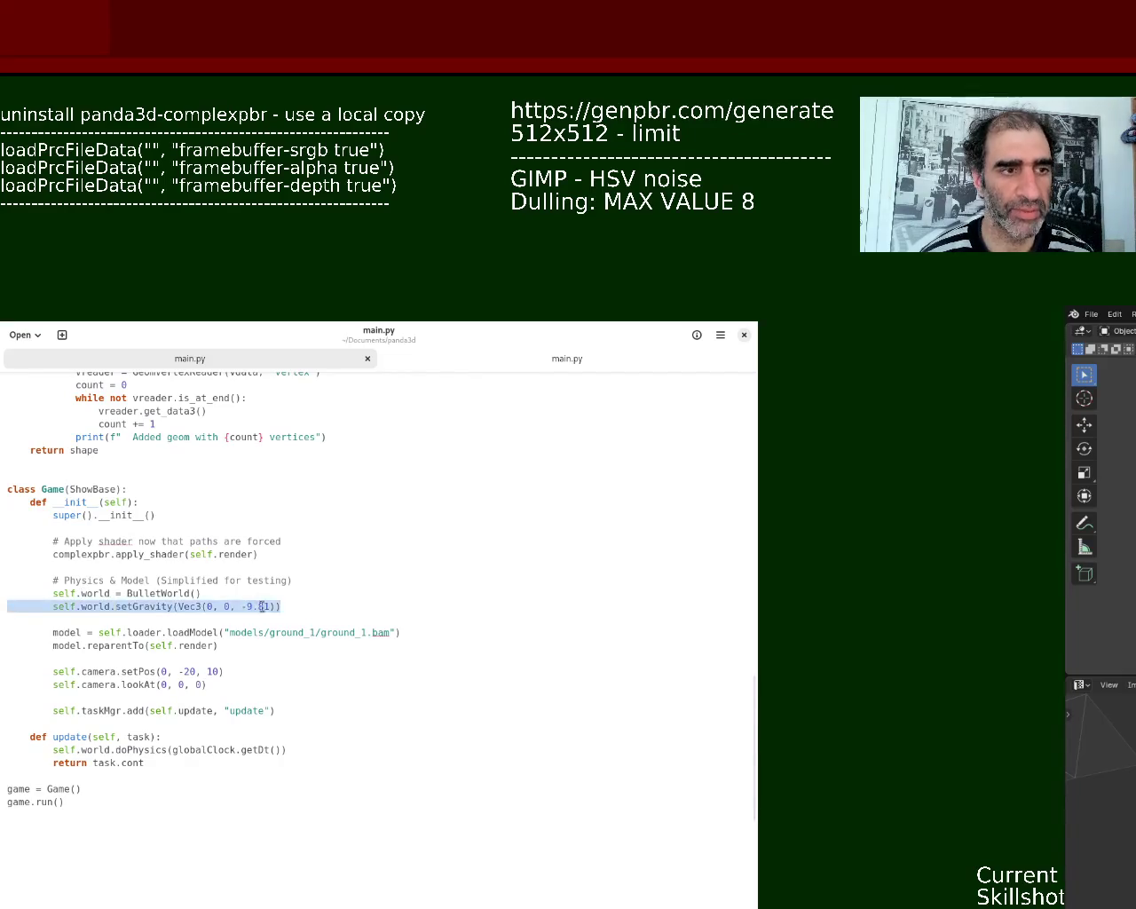
left_click(273, 596)
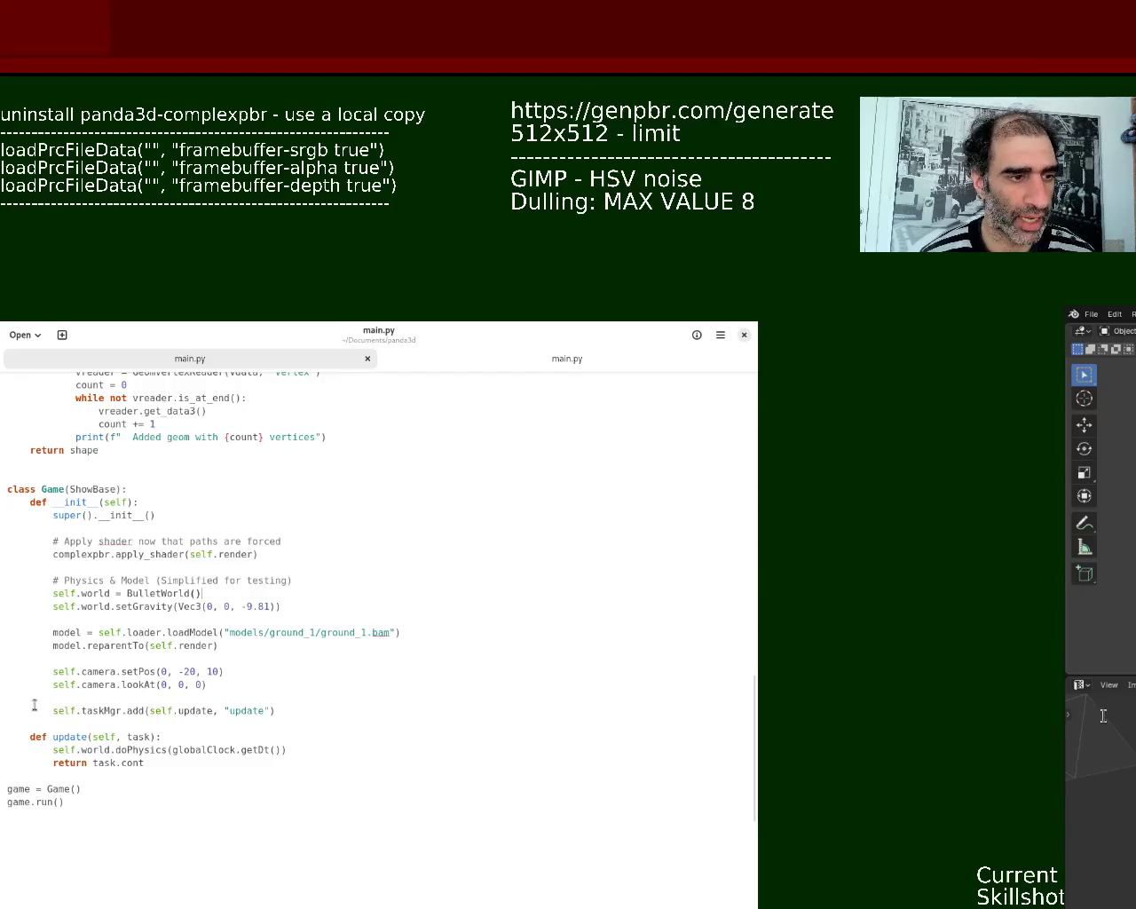
left_click_drag(54, 708, 307, 708)
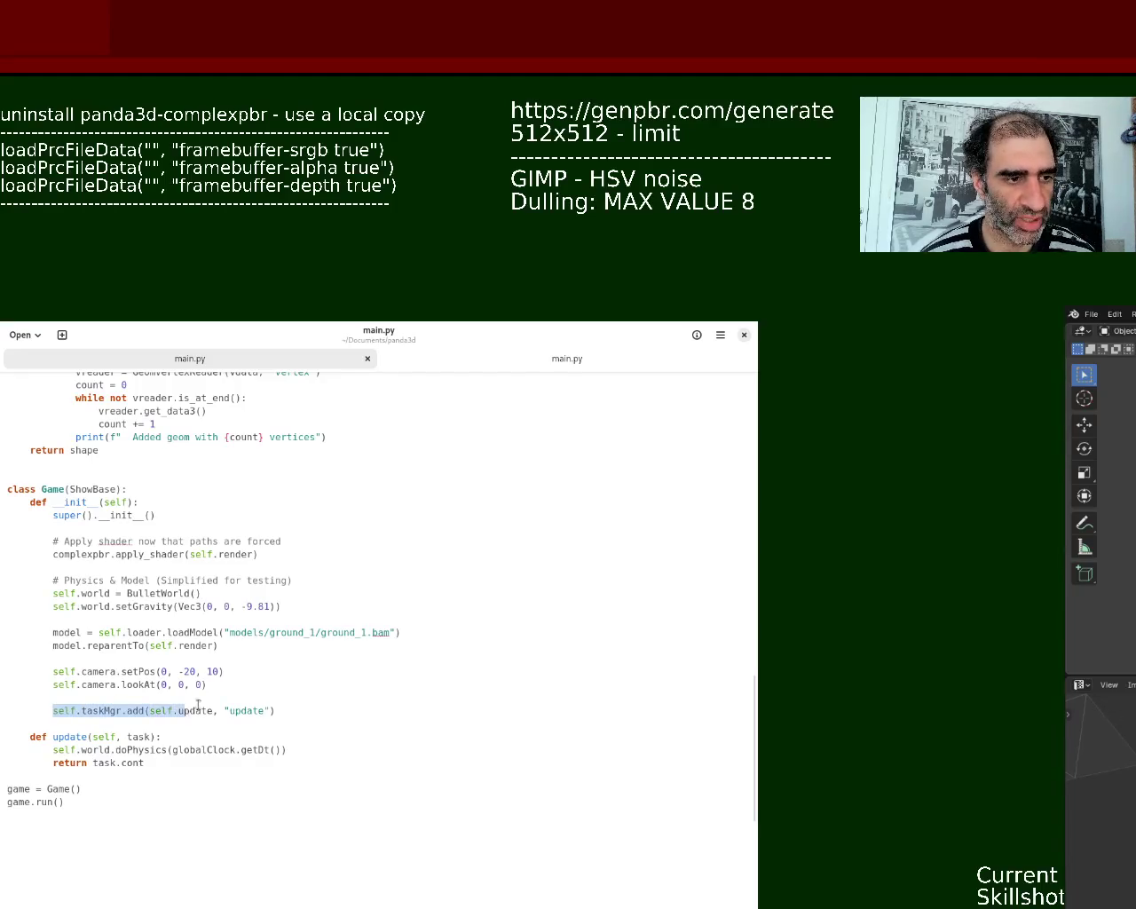
left_click(315, 707)
left_click_drag(25, 739, 160, 736)
left_click(373, 749)
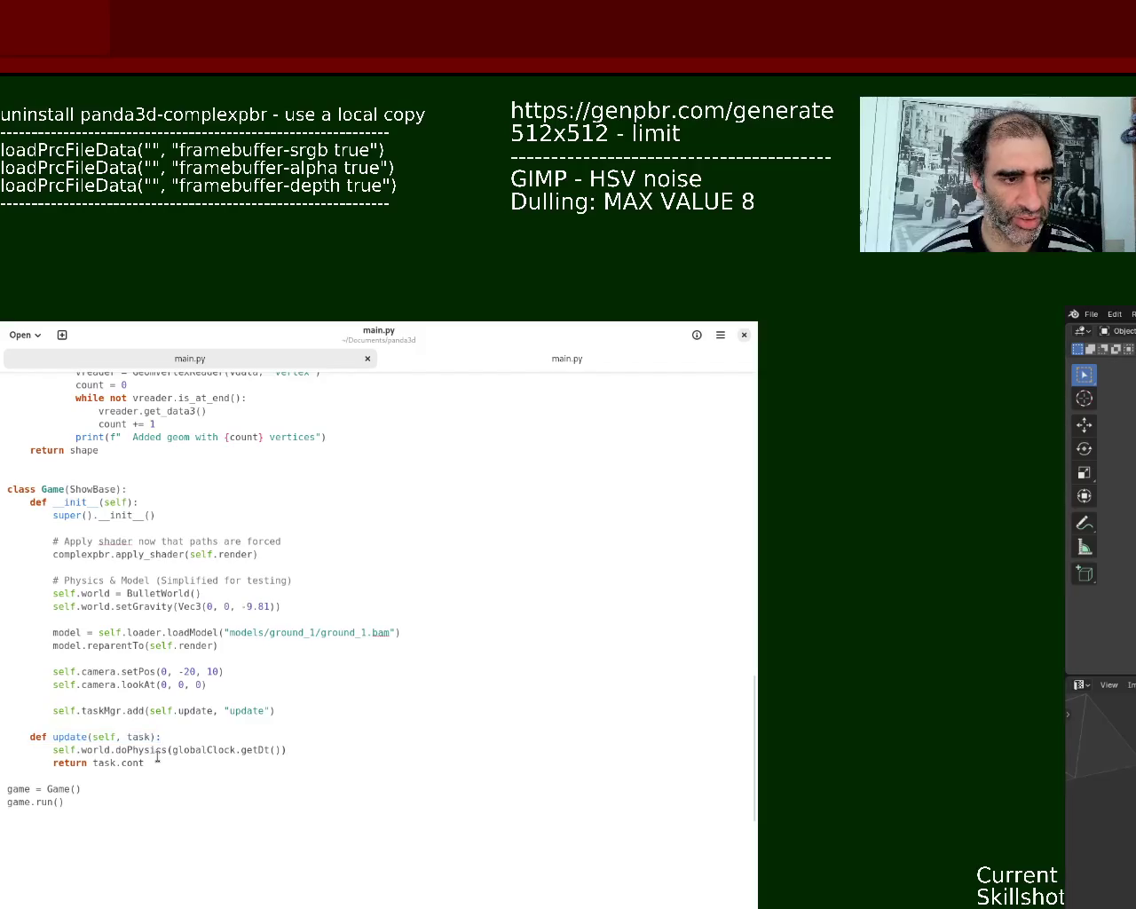
left_click_drag(53, 749, 285, 749)
left_click_drag(36, 763, 281, 772)
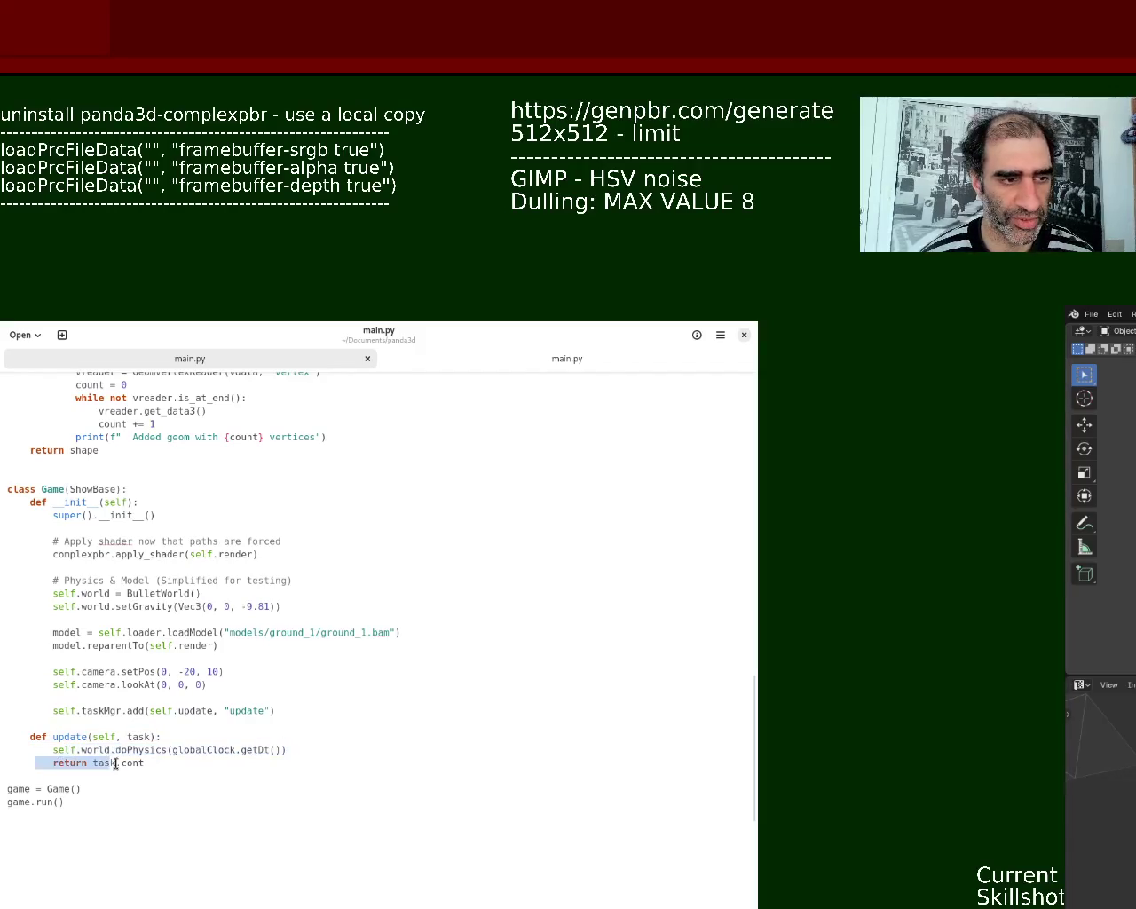
left_click(282, 772)
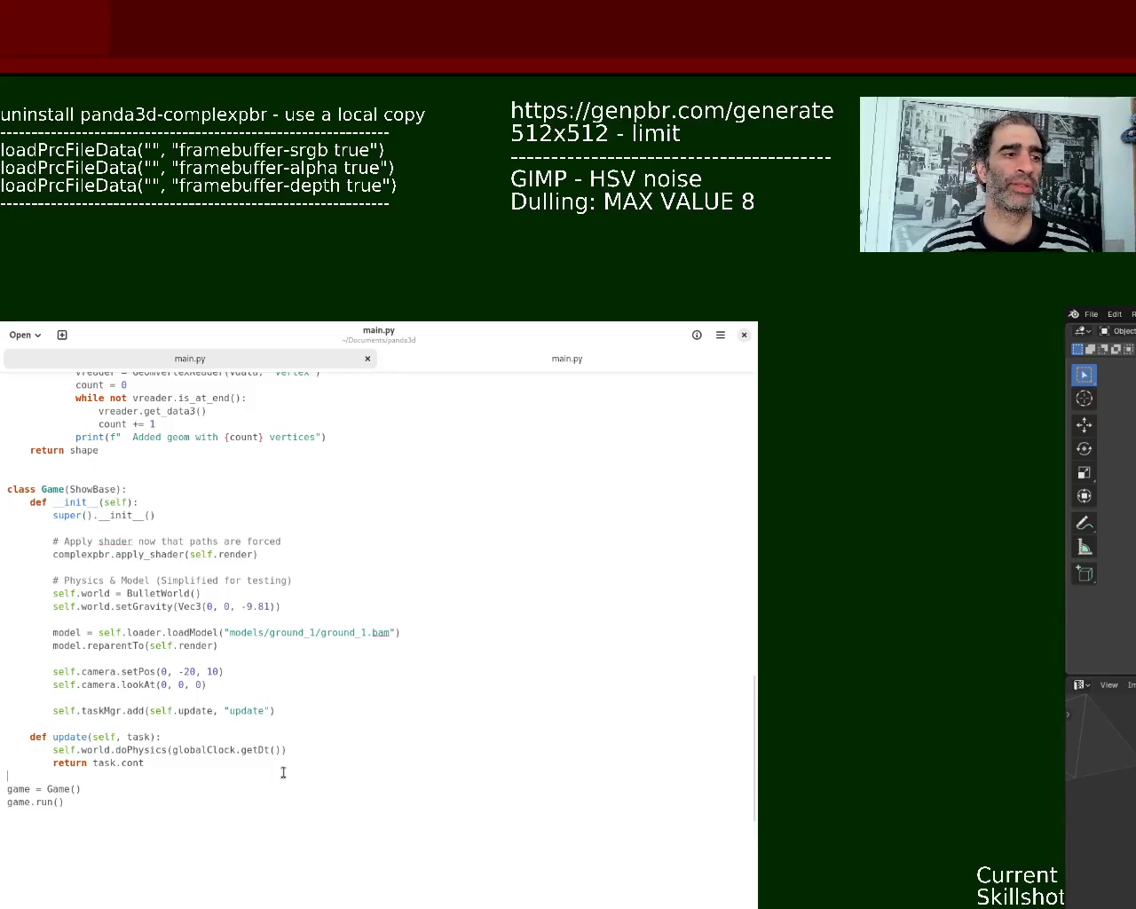
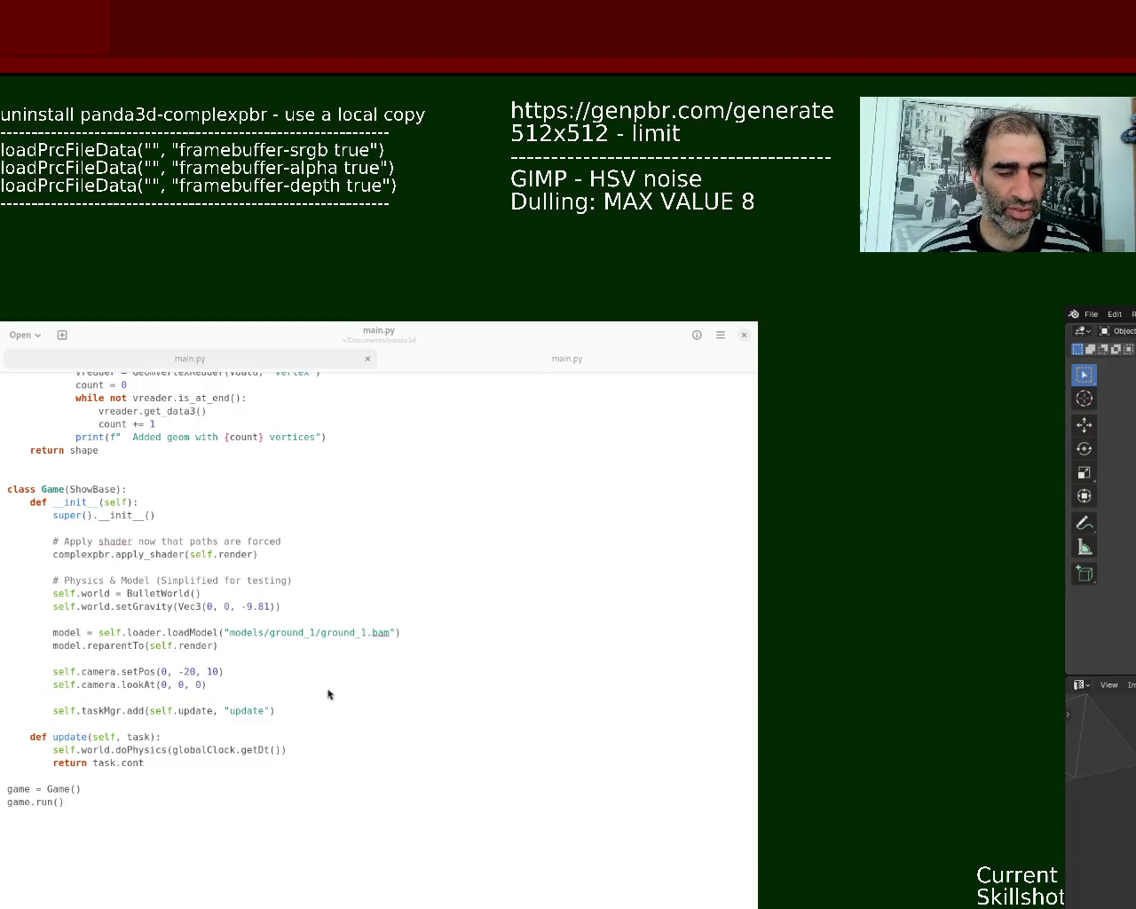
- Compare the two main.py files, scrolling through the vehicle game's code
left_click(524, 358)
left_click(559, 363)
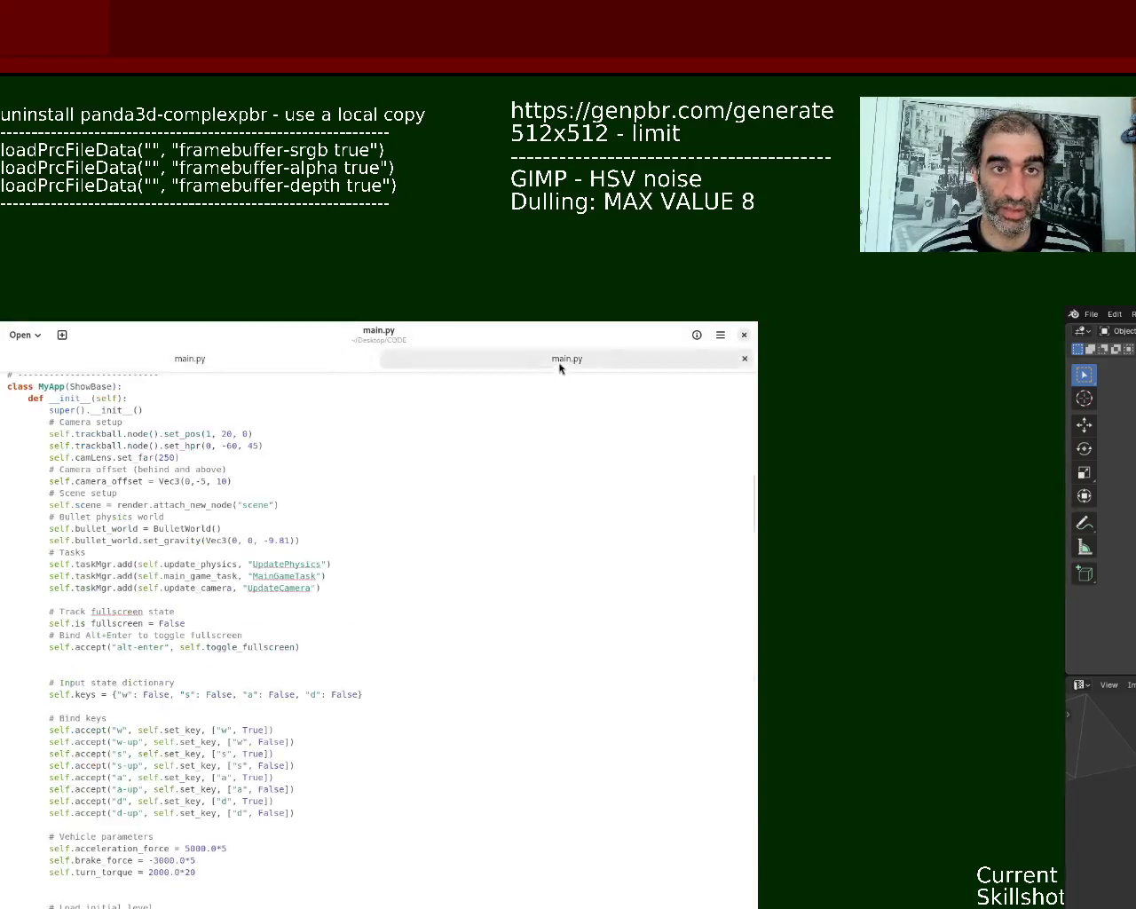
left_click_drag(753, 508, 754, 506)
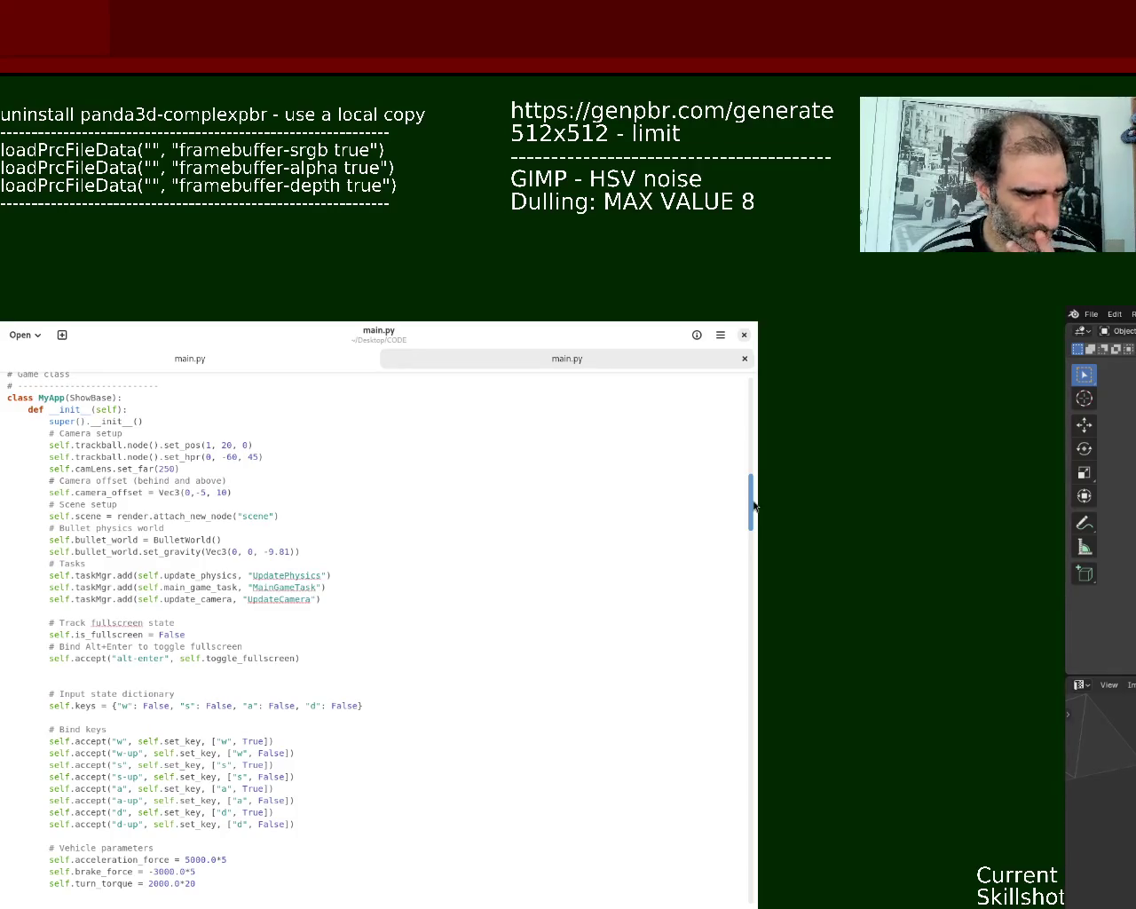
scroll(751, 502, "down", 2)
scroll(722, 563, "down", 2)
scroll(719, 621, "down", 2)
scroll(718, 714, "down", 2)
scroll(724, 799, "down", 4)
scroll(719, 835, "down", 3)
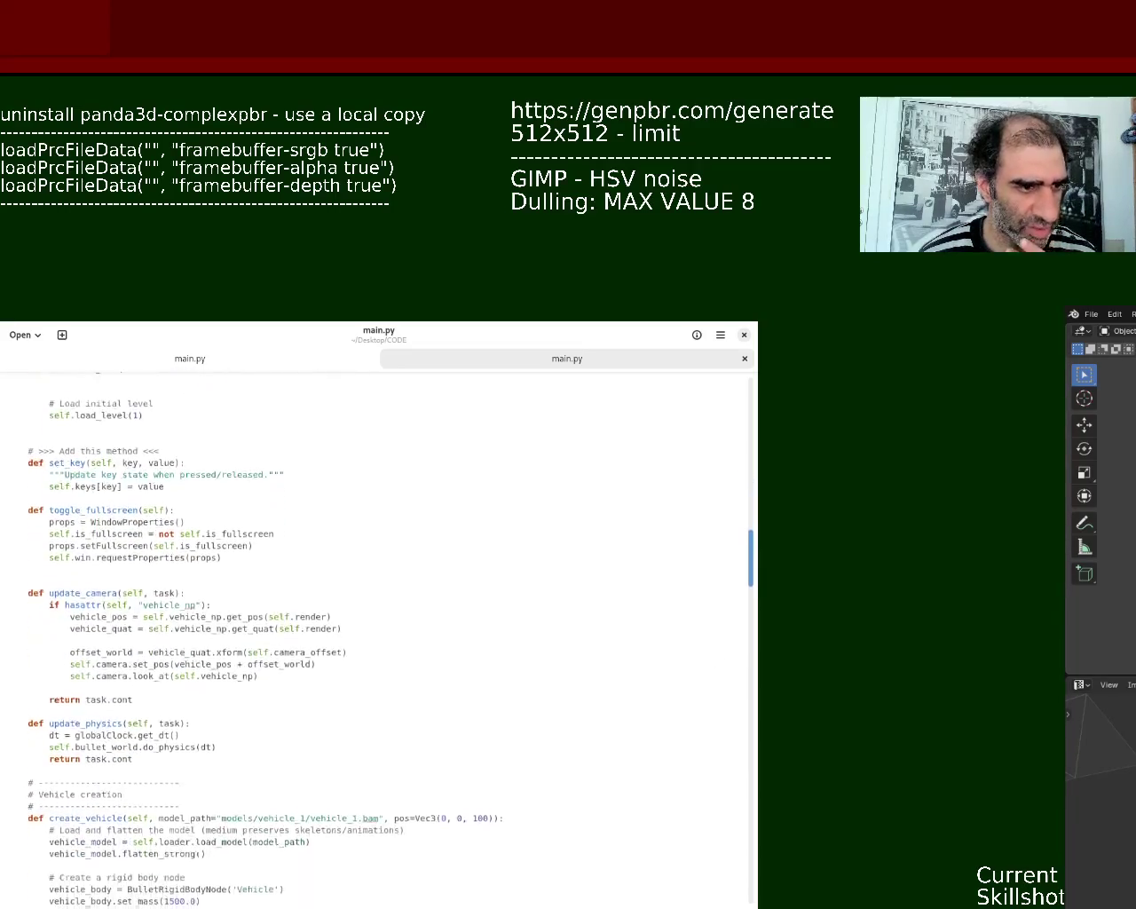
scroll(693, 799, "down", 1)
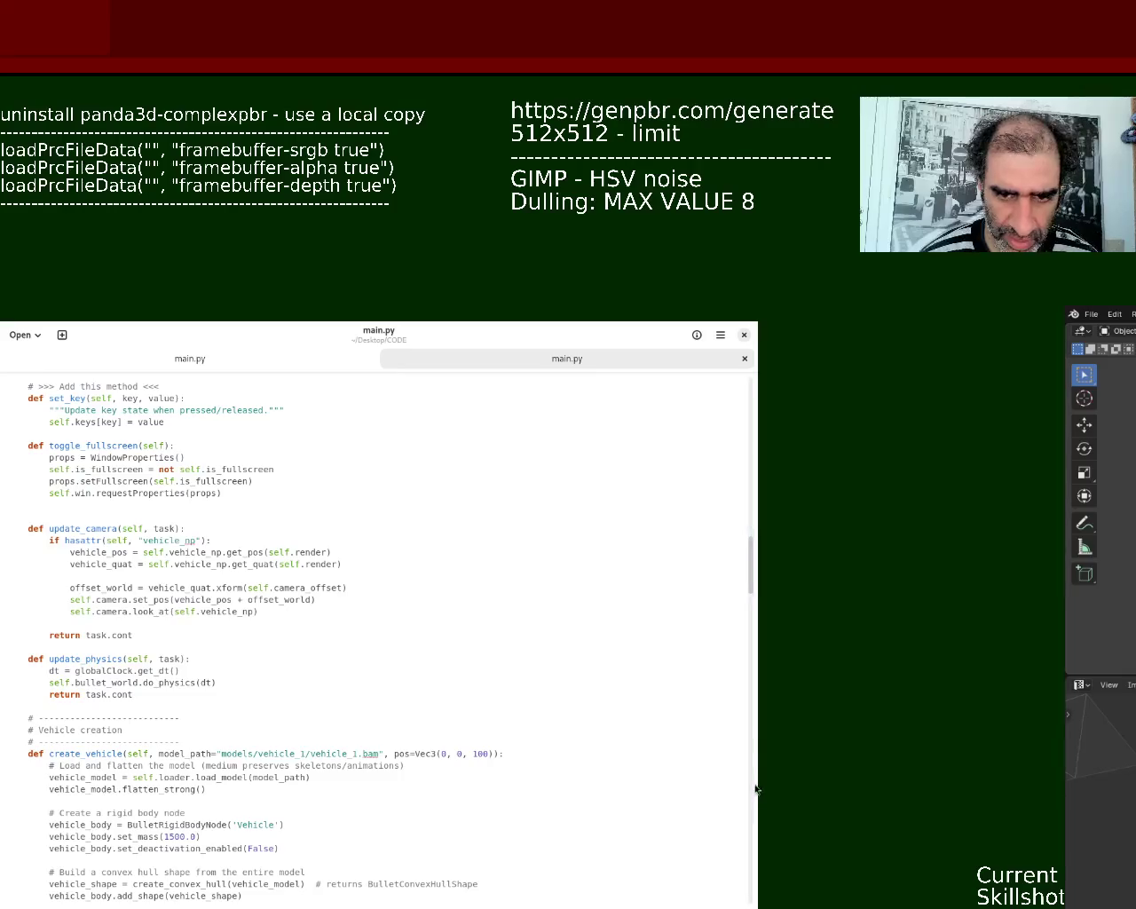
scroll(755, 576, "down", 1)
mouse_move(755, 576)
left_mouse_down()
mouse_move(758, 844)
mouse_move(758, 796)
left_mouse_up()
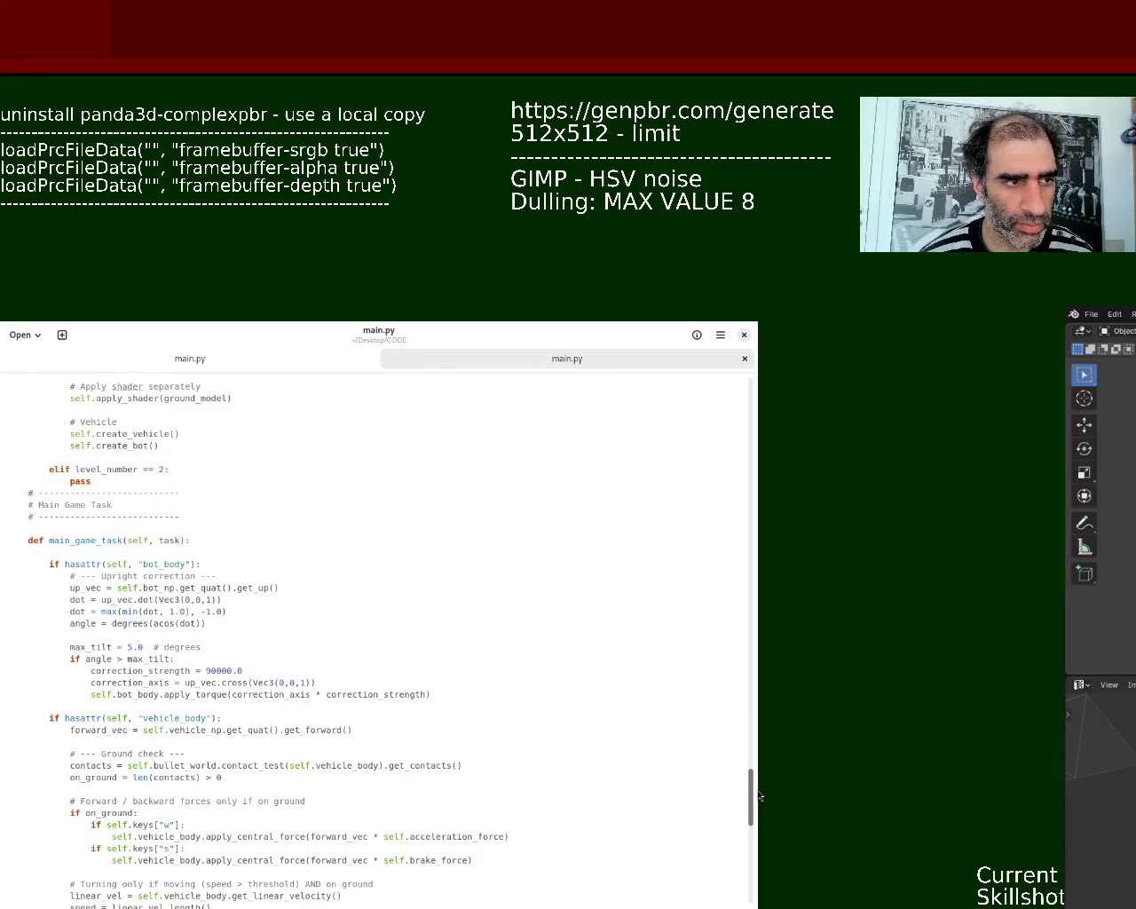
mouse_move(759, 795)
left_mouse_down()
mouse_move(758, 853)
mouse_move(758, 833)
left_mouse_up()
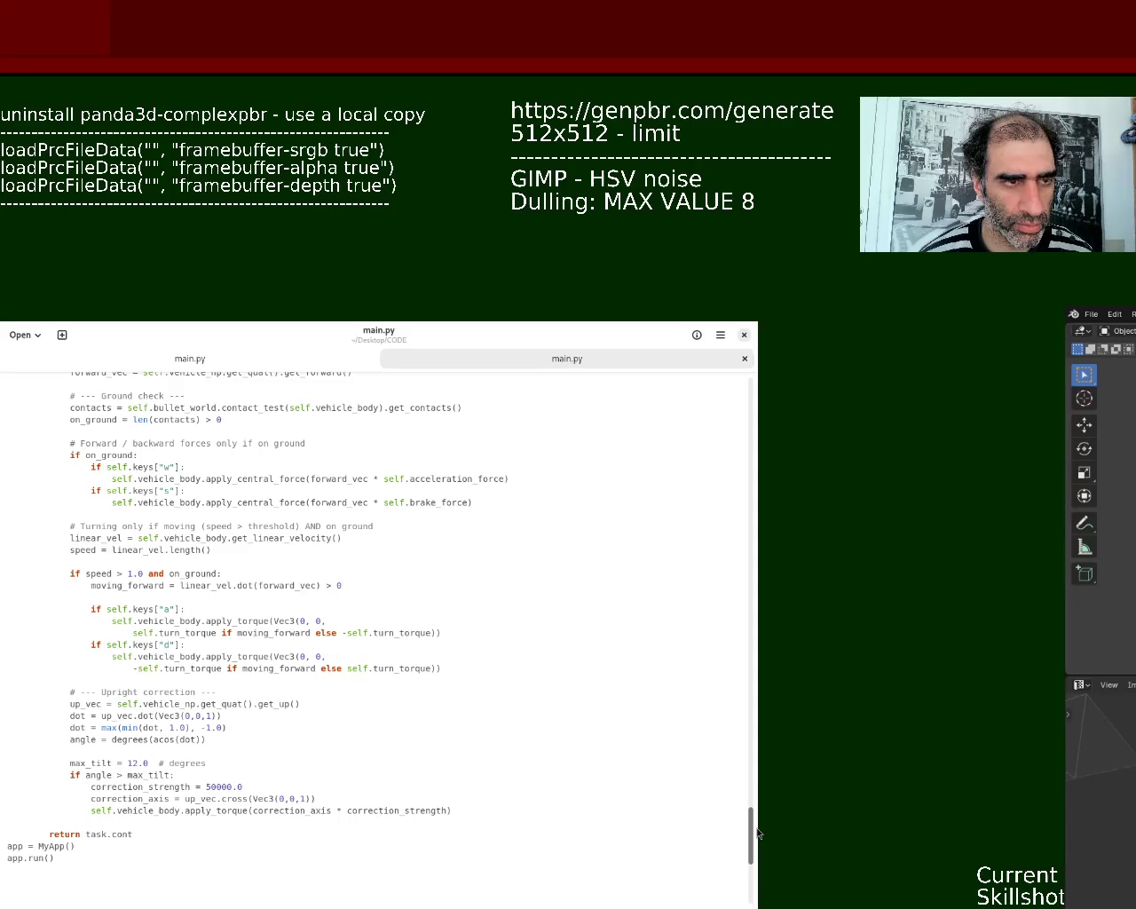
scroll(759, 833, "up", 3)
scroll(759, 832, "up", 3)
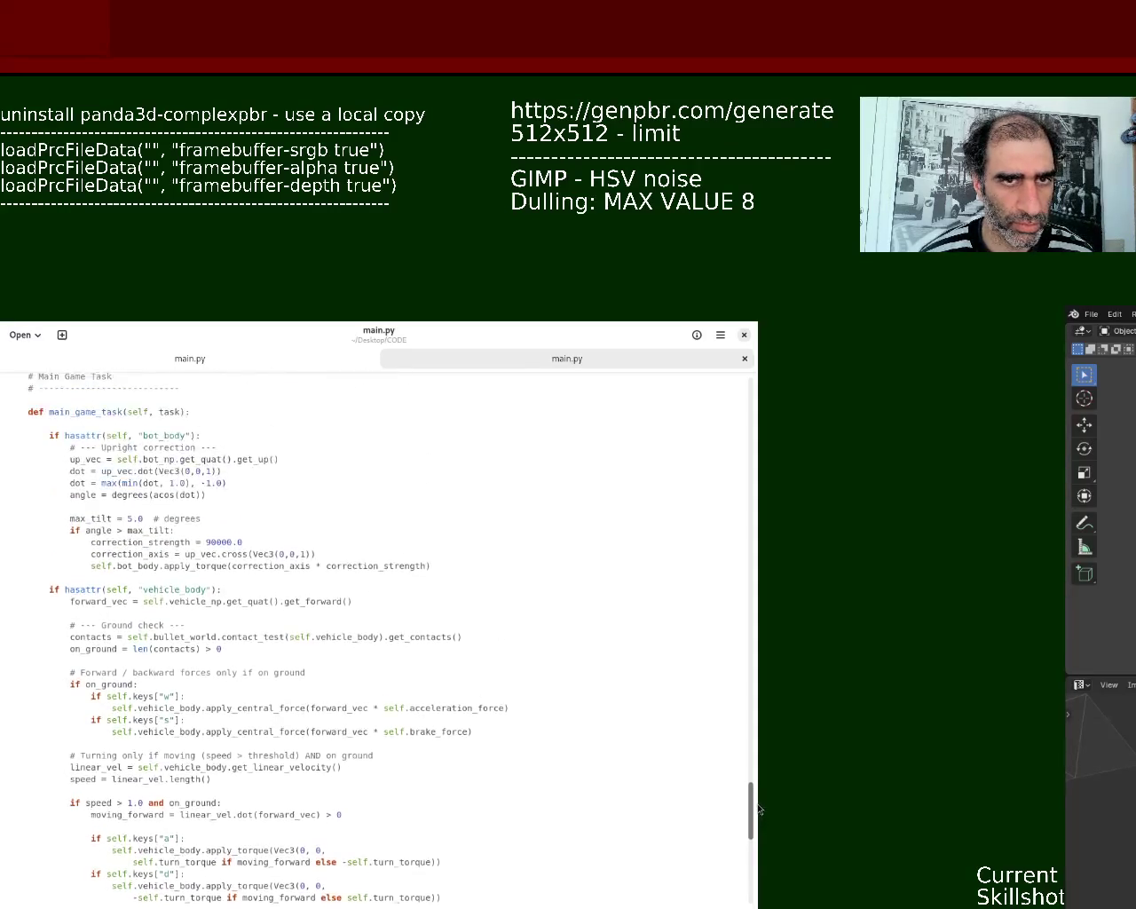
left_click(247, 359)
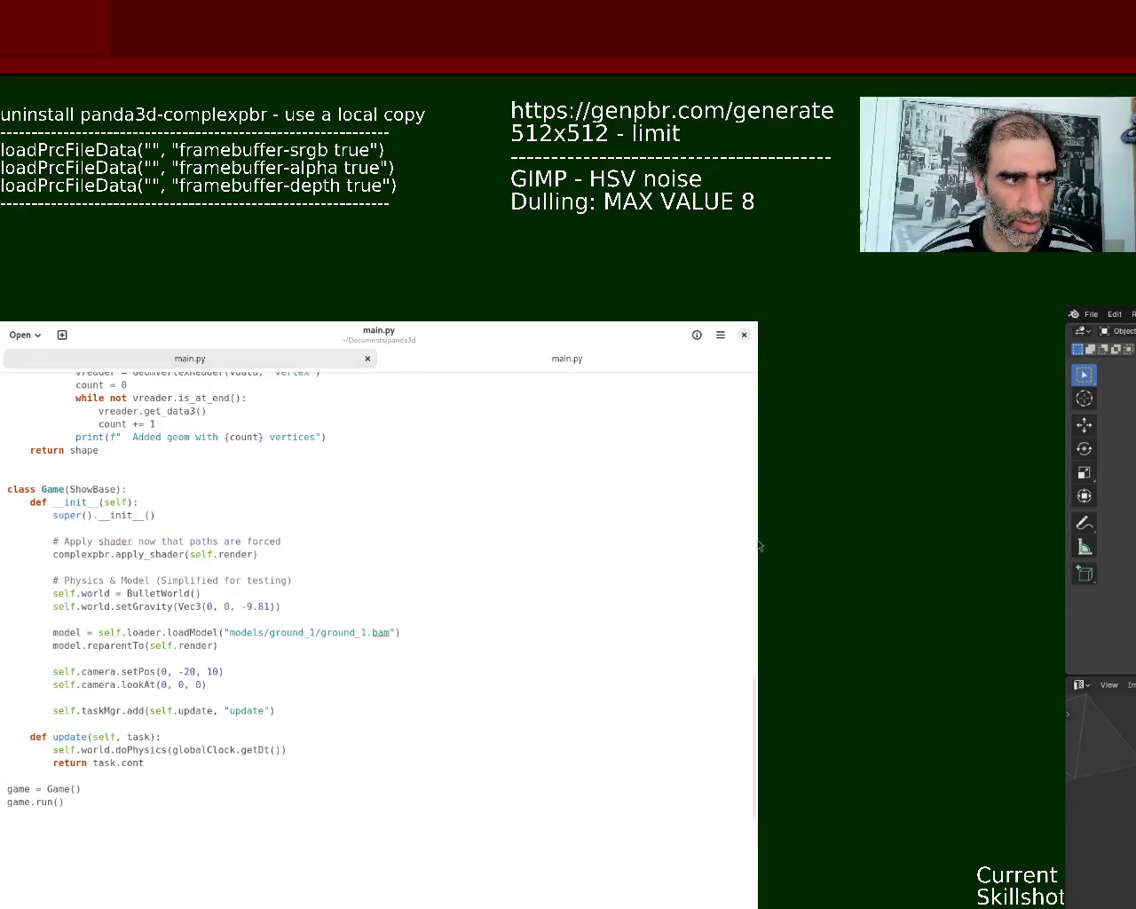
left_click(586, 362)
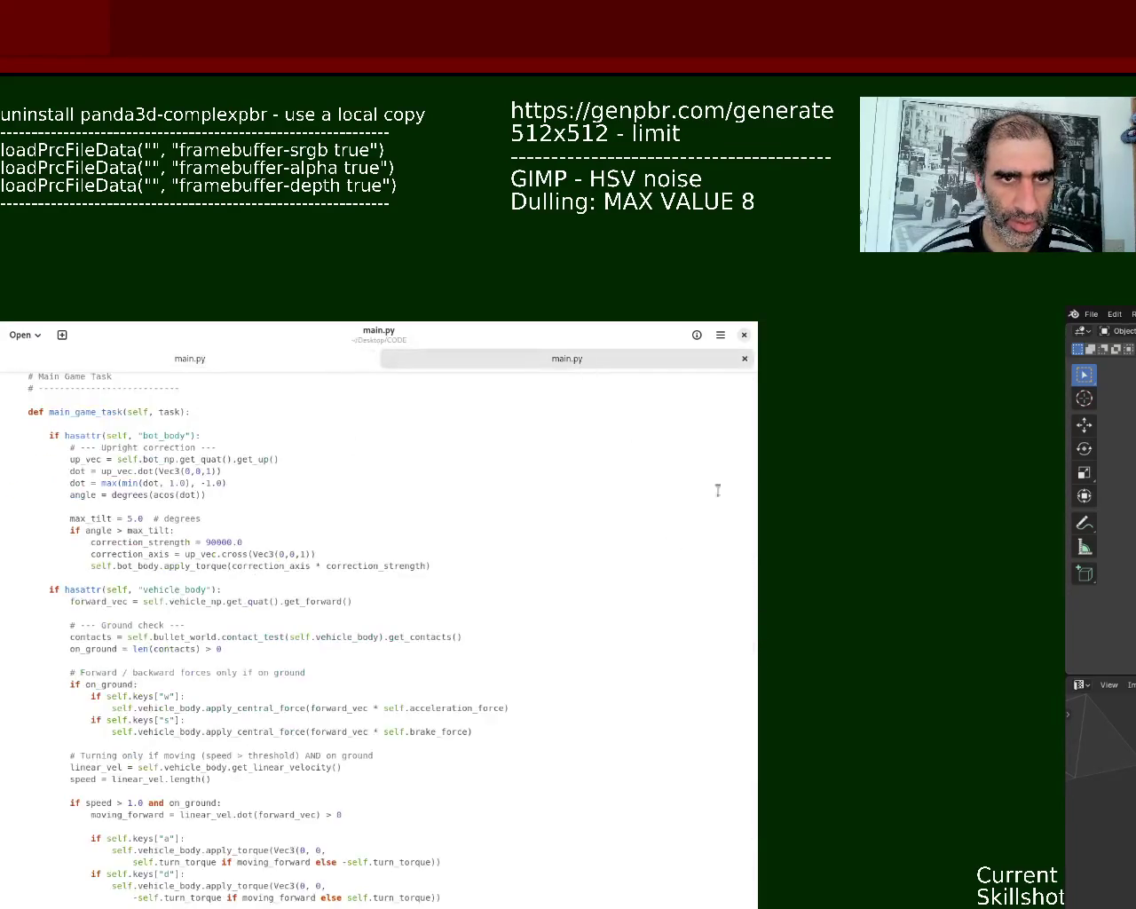
left_click_drag(754, 826, 759, 664)
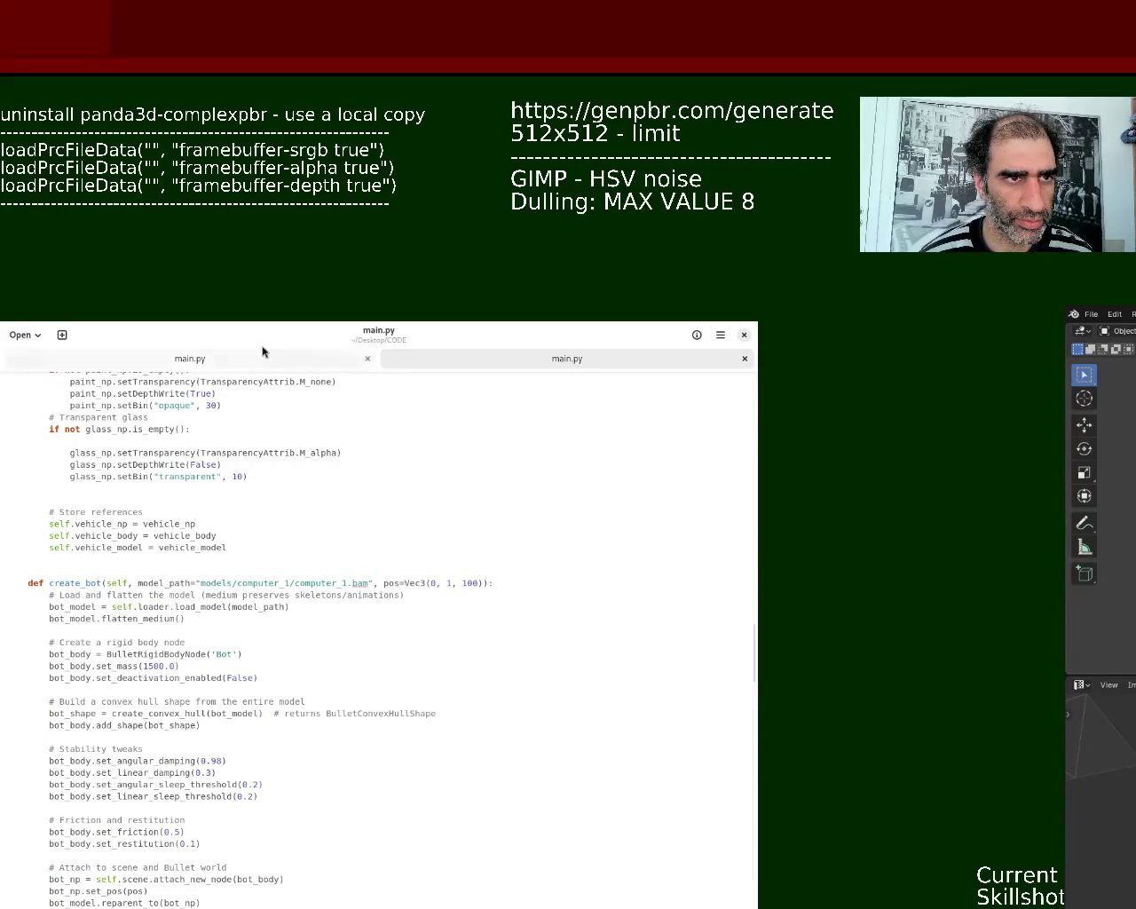
- Delete the old helper code above class Game in the panda3d main.py and save it
left_click(311, 359)
mouse_move(761, 745)
left_mouse_down()
mouse_move(718, 406)
mouse_move(727, 663)
left_mouse_up()
key("Delete")
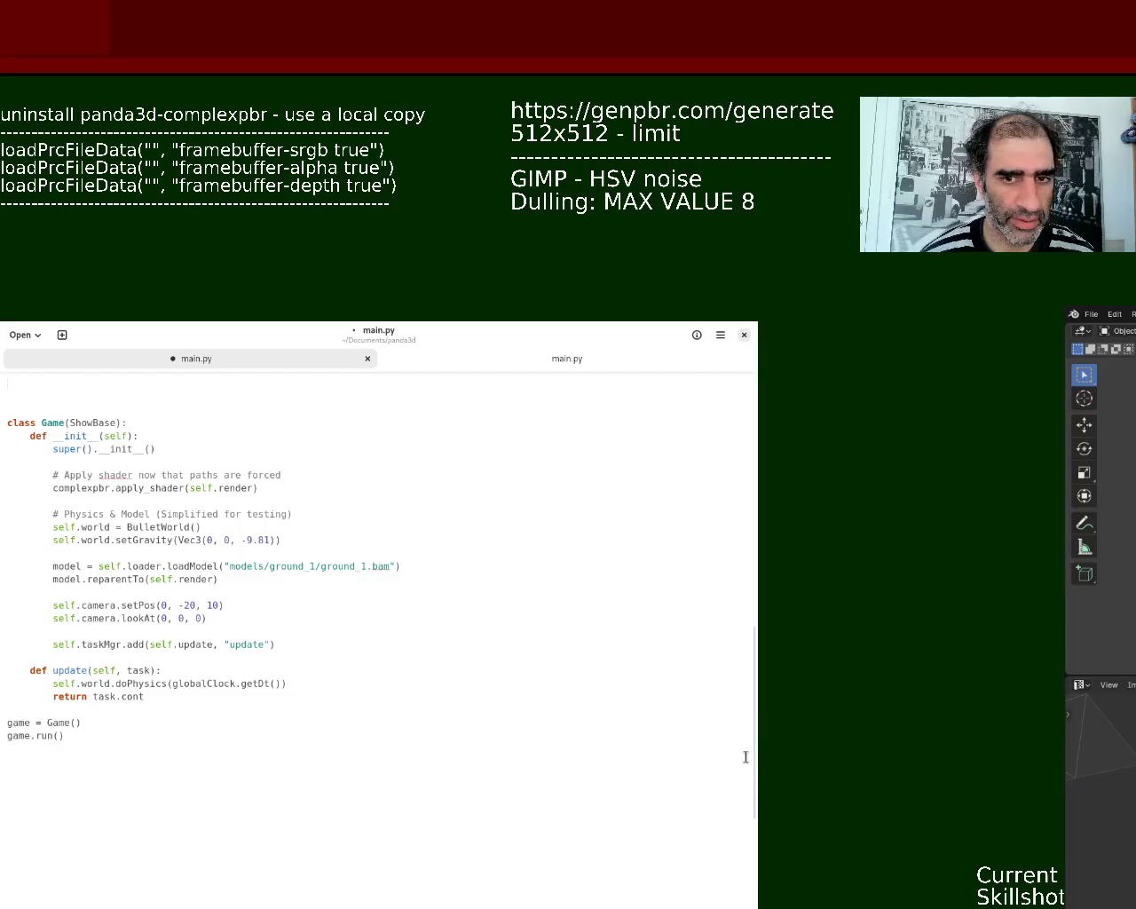
left_click_drag(751, 766, 753, 693)
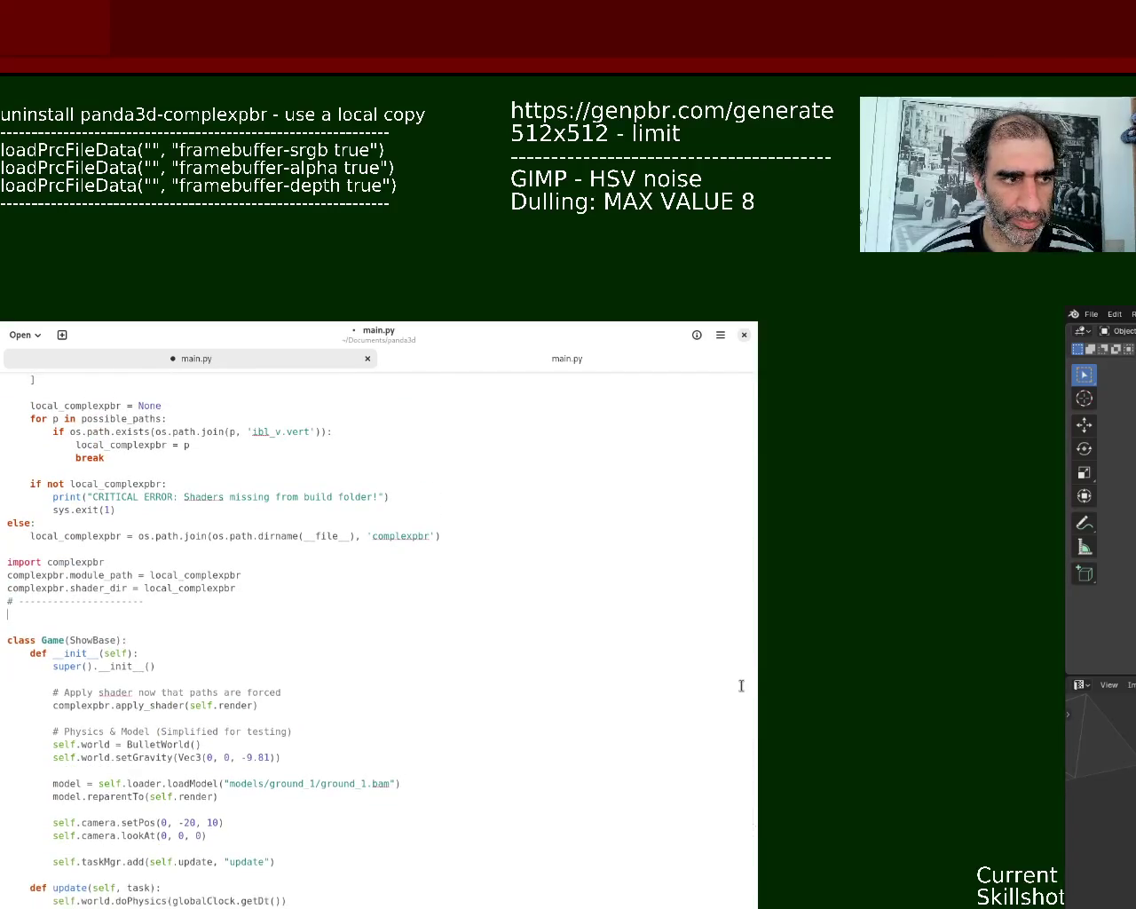
scroll(741, 683, "up", 5)
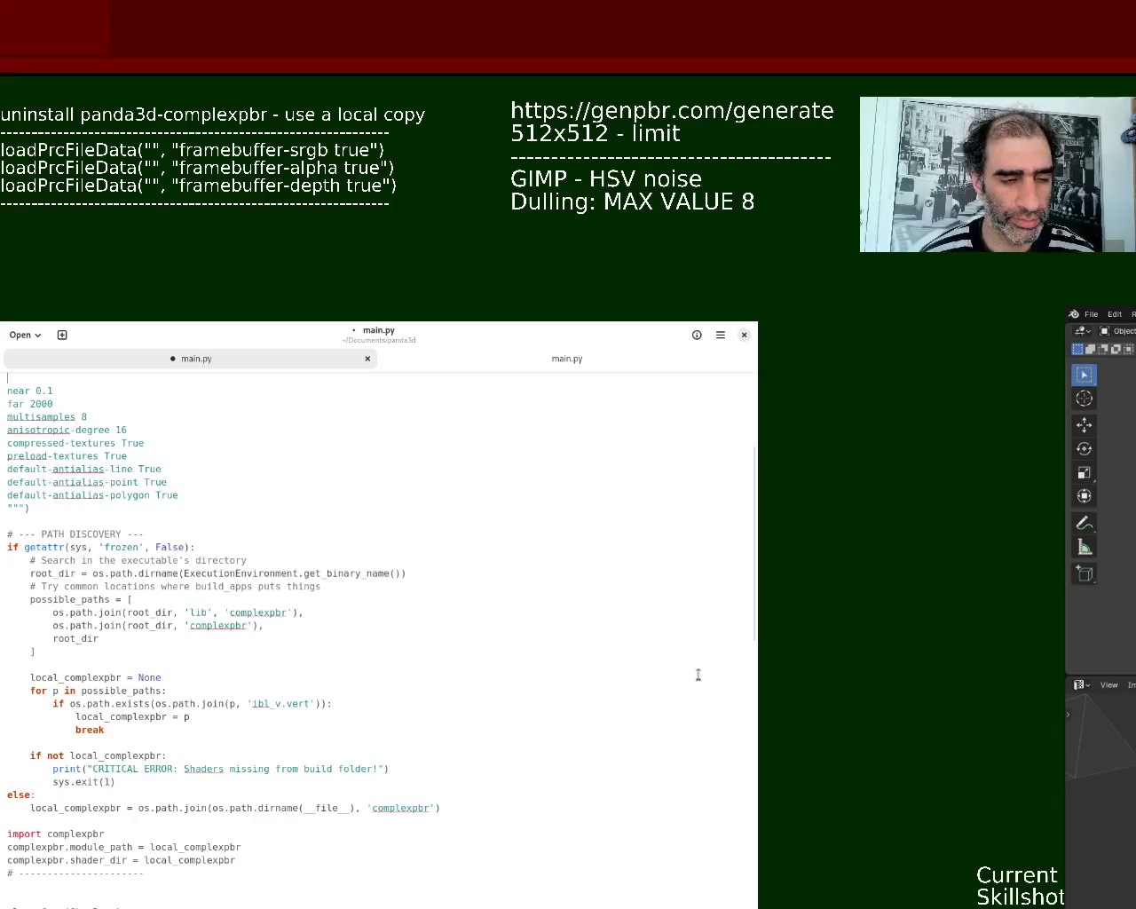
key("ctrl+s")
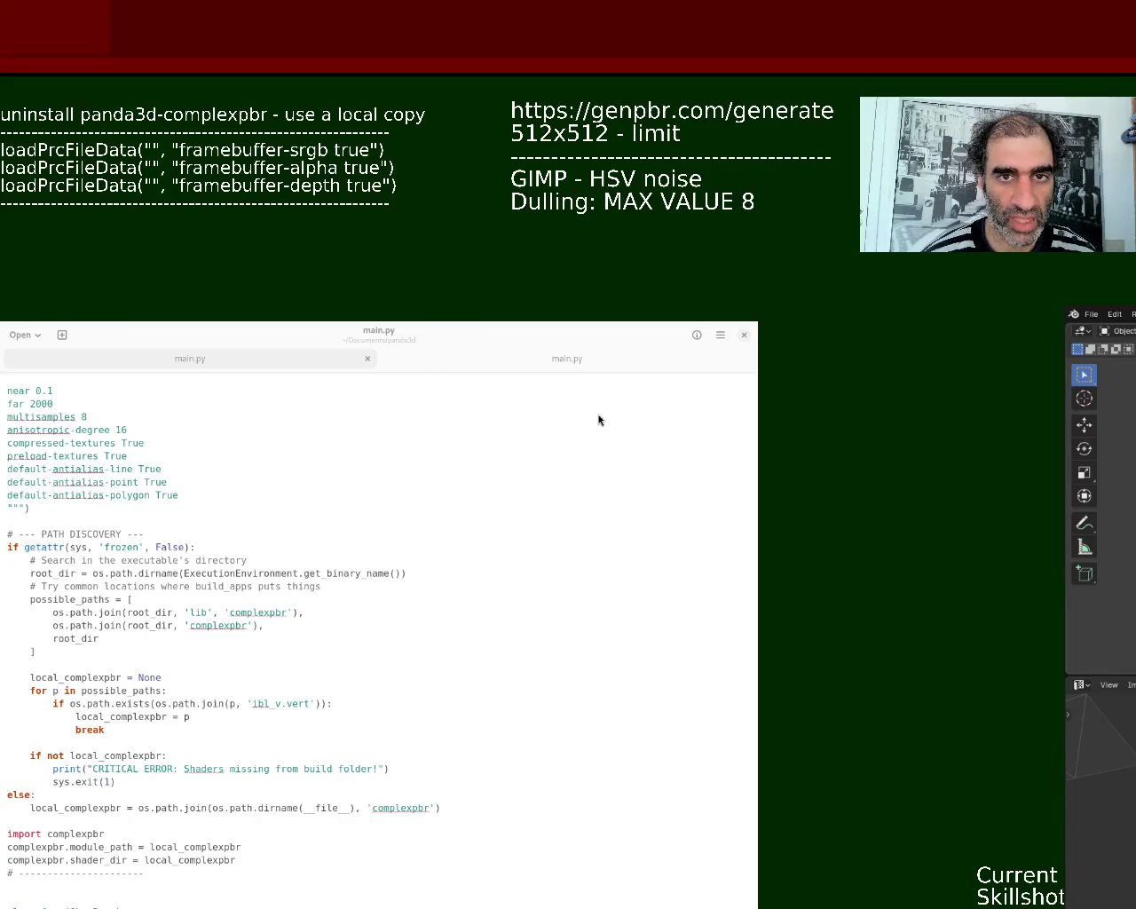
left_click(567, 364)
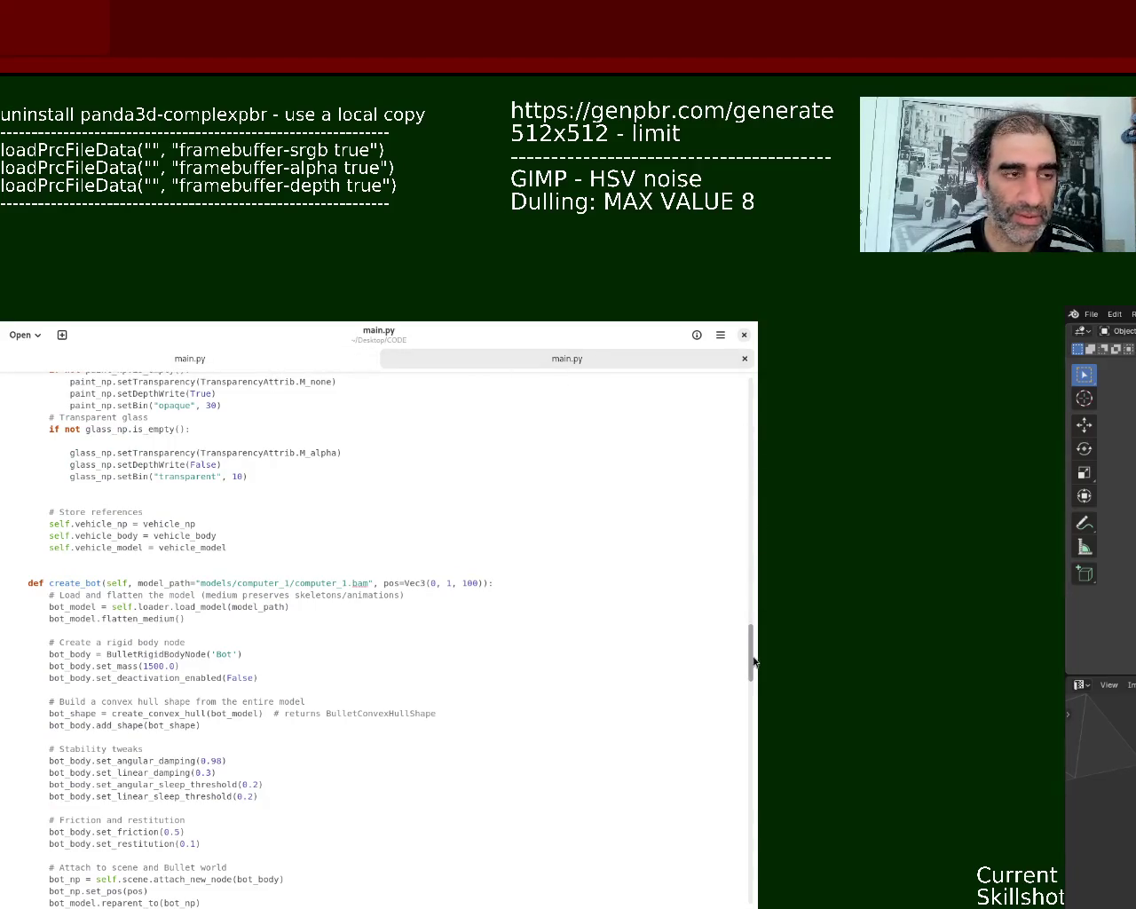
- Delete the PATH DISCOVERY code starting at the frozen-build check in the panda3d main.py
scroll(753, 648, "up", 8)
scroll(753, 648, "up", 1)
left_click(199, 362)
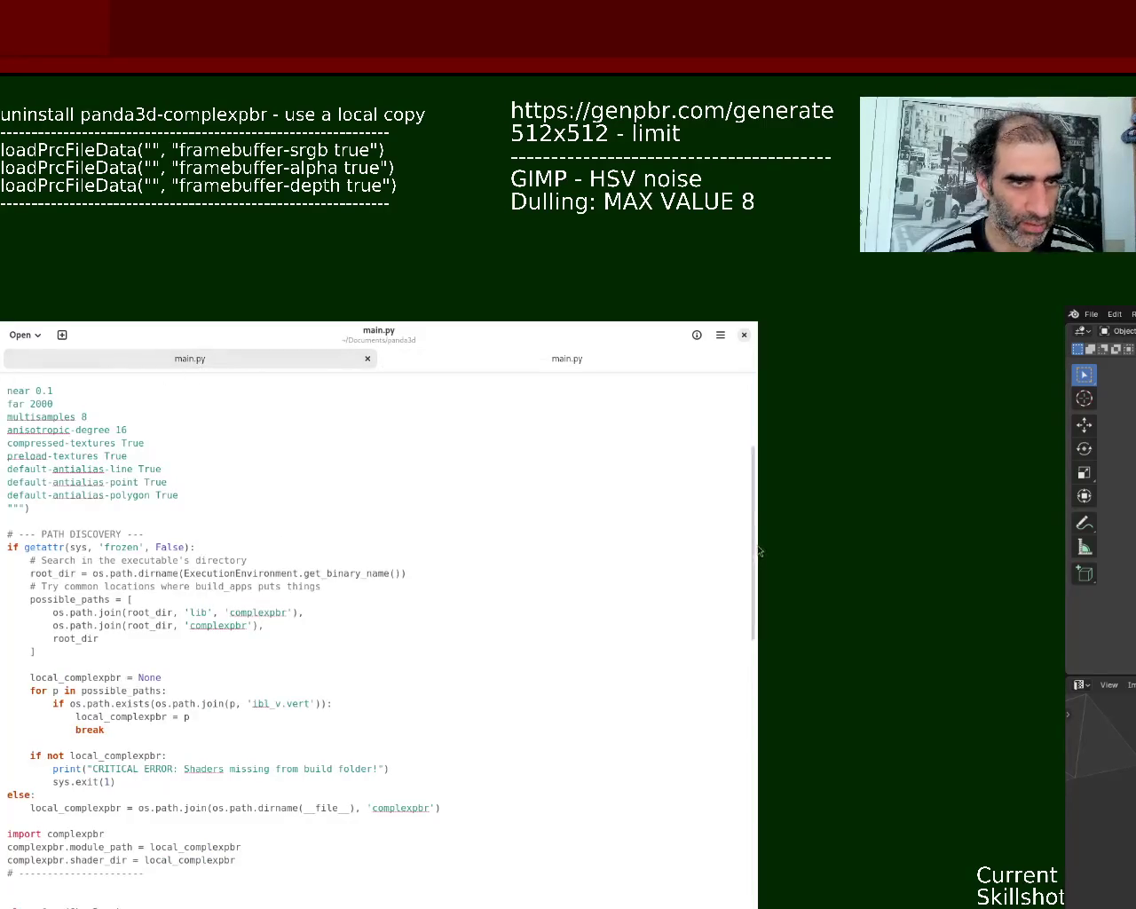
scroll(754, 404, "up", 2)
scroll(754, 404, "up", 3)
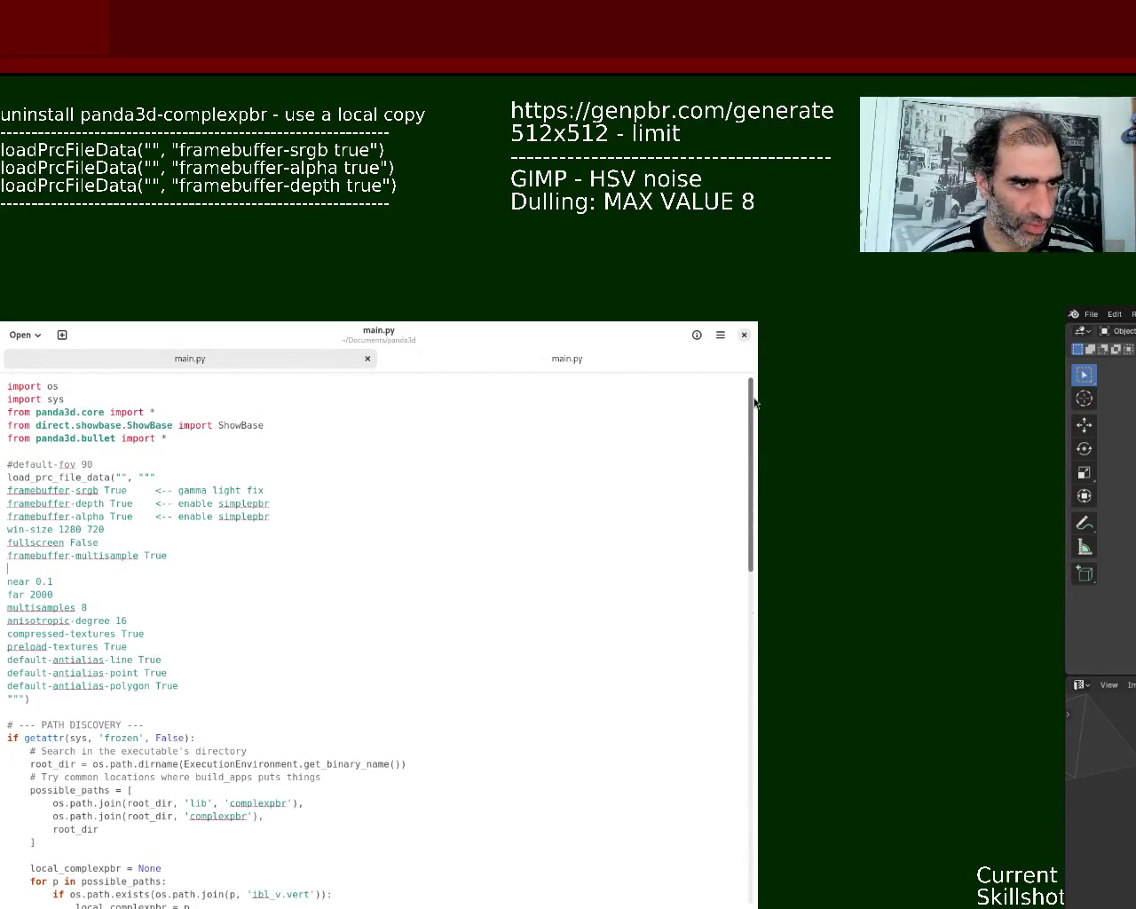
left_click_drag(755, 403, 735, 554)
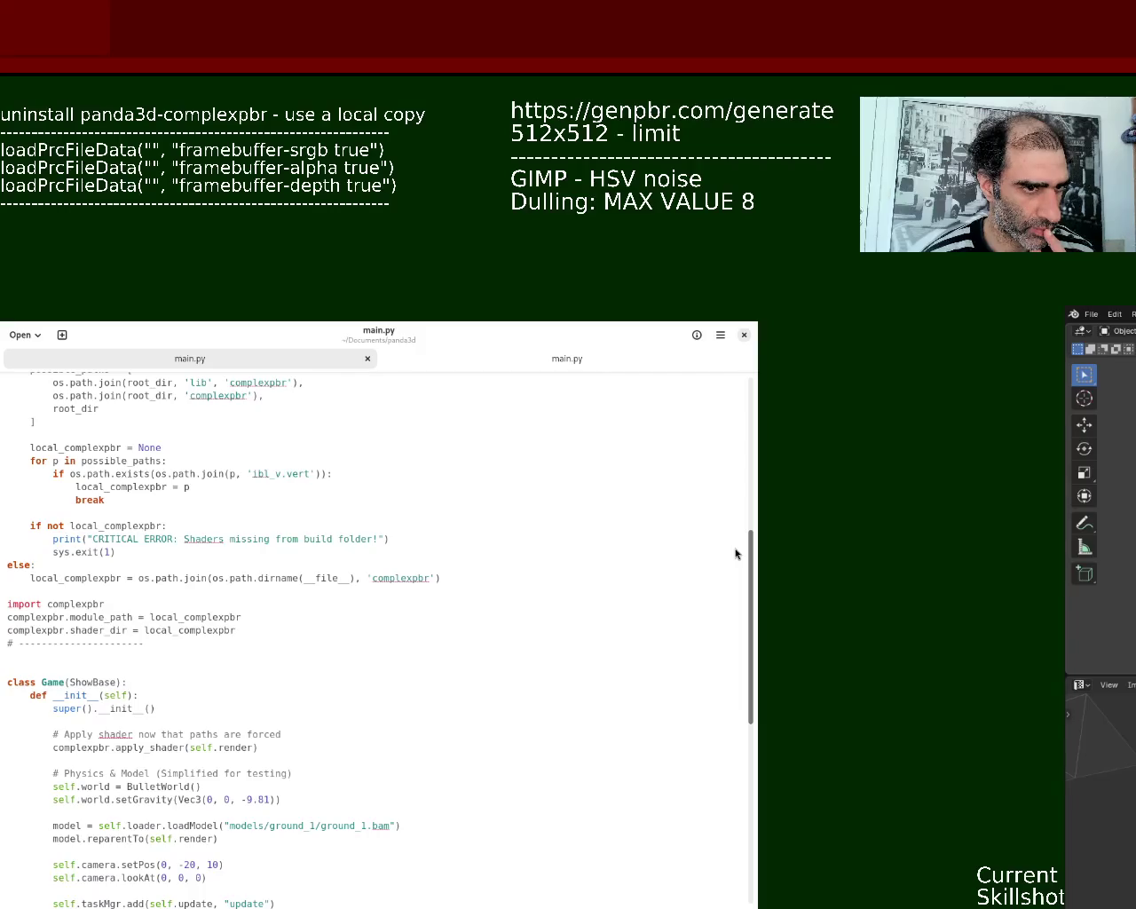
left_click_drag(735, 554, 735, 503)
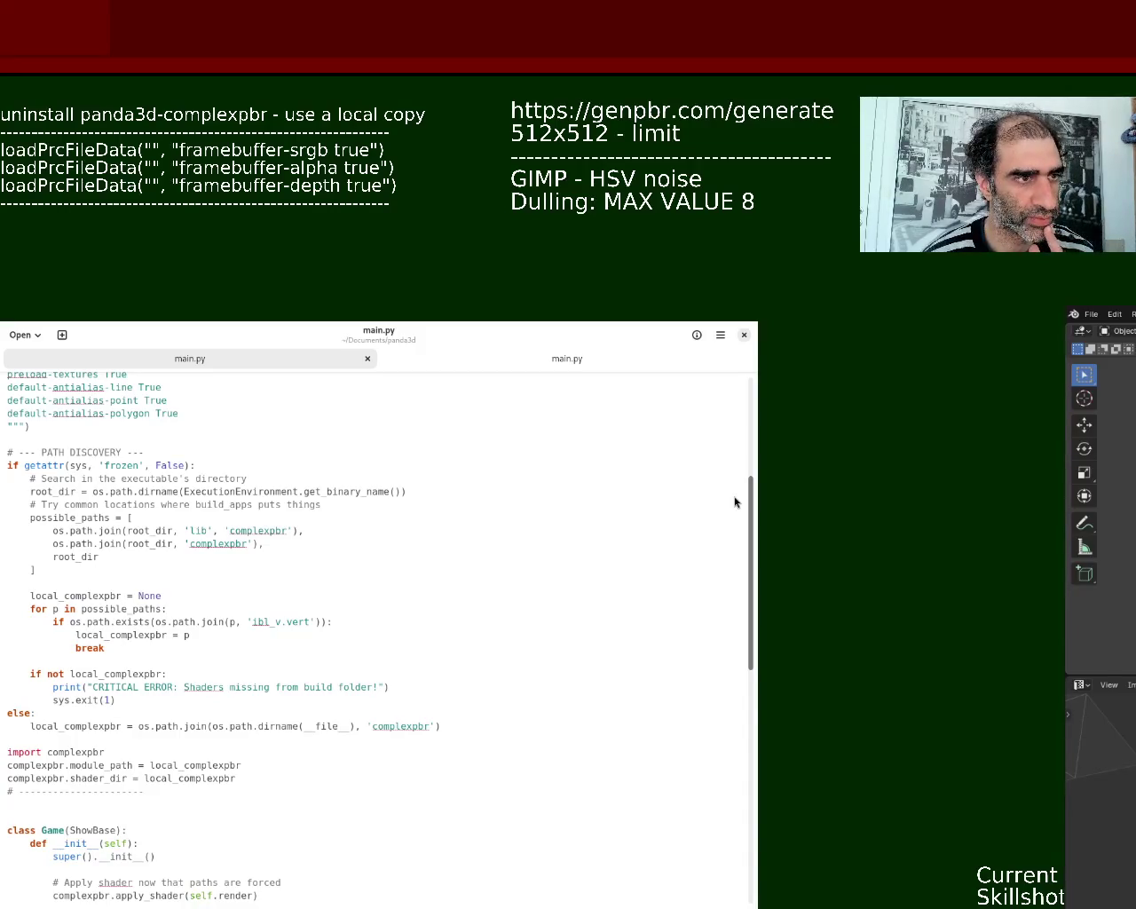
left_click_drag(7, 464, 235, 744)
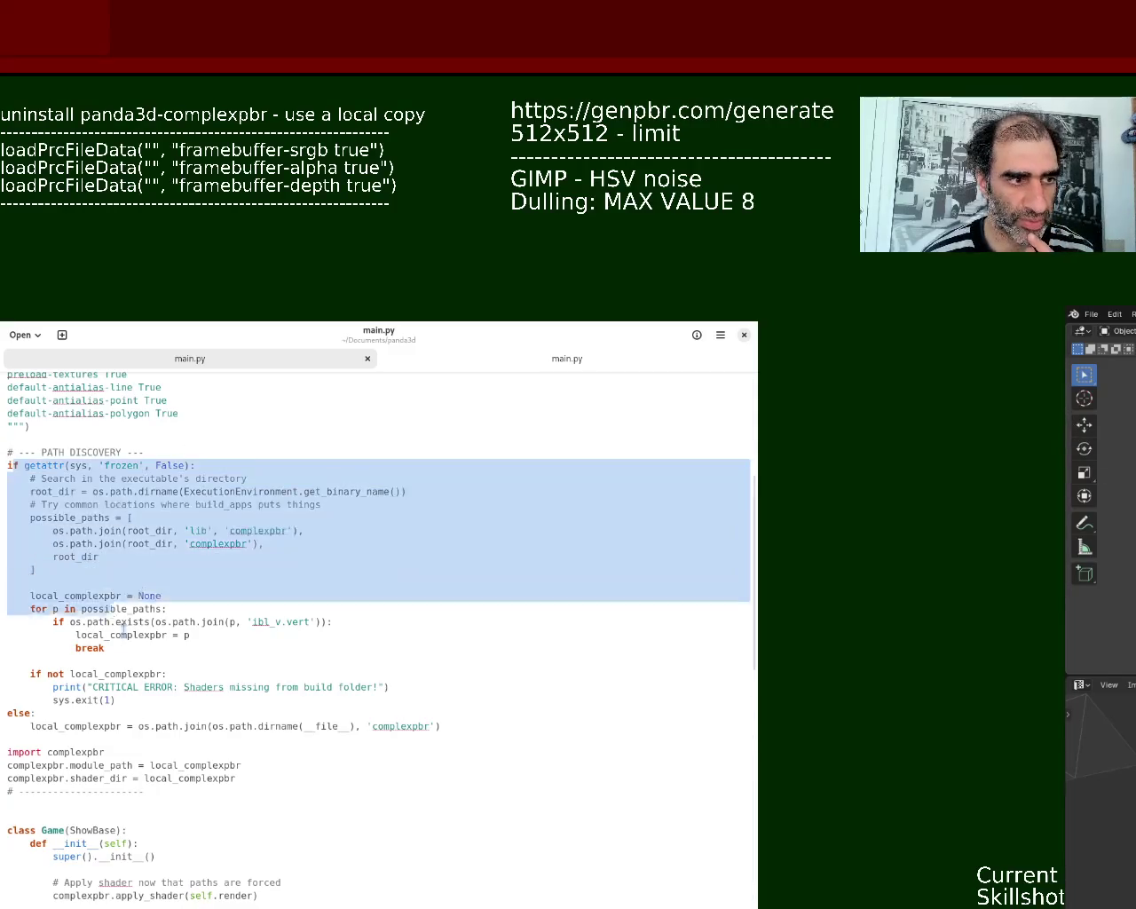
left_click_drag(739, 588, 739, 719)
key("Delete")
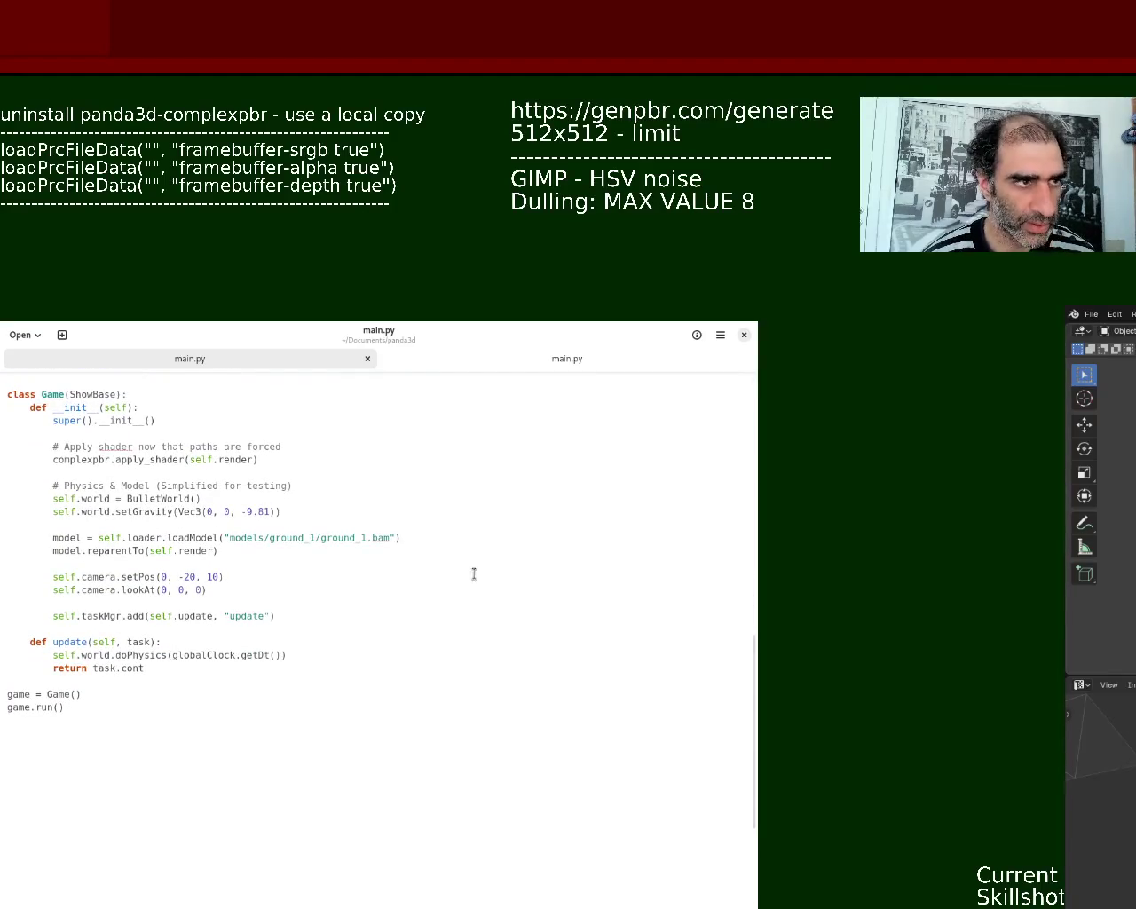
- Review the vehicle game's MyApp class with Bullet physics and WASD bindings
left_click(601, 362)
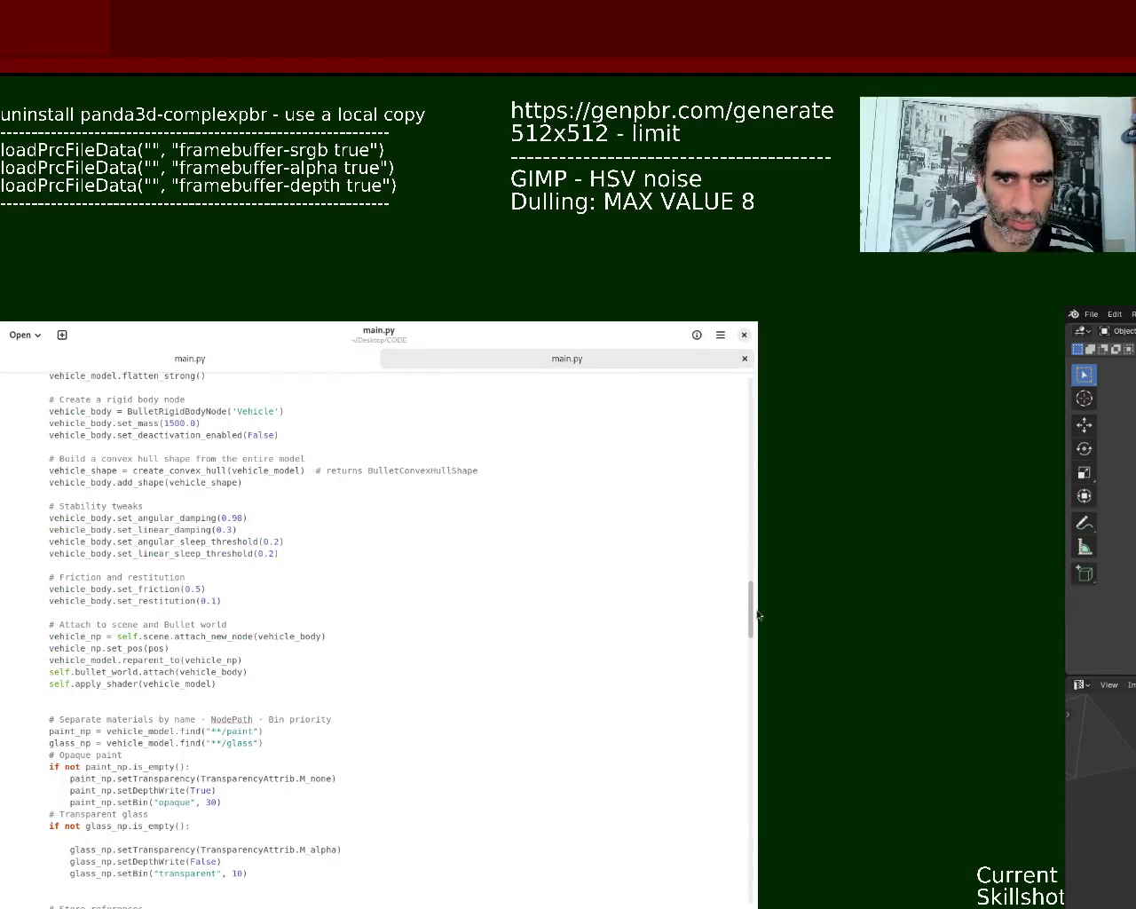
left_click_drag(754, 620, 755, 388)
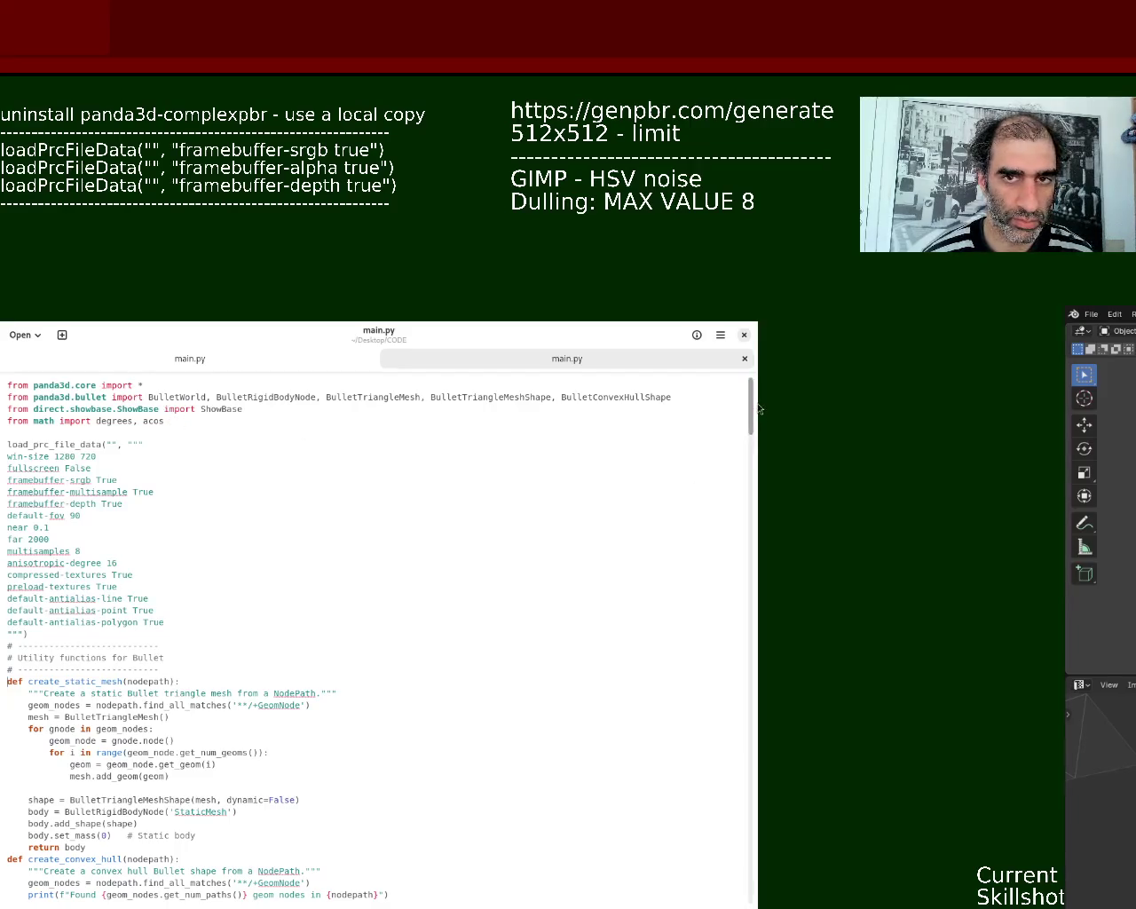
left_click_drag(750, 415, 747, 509)
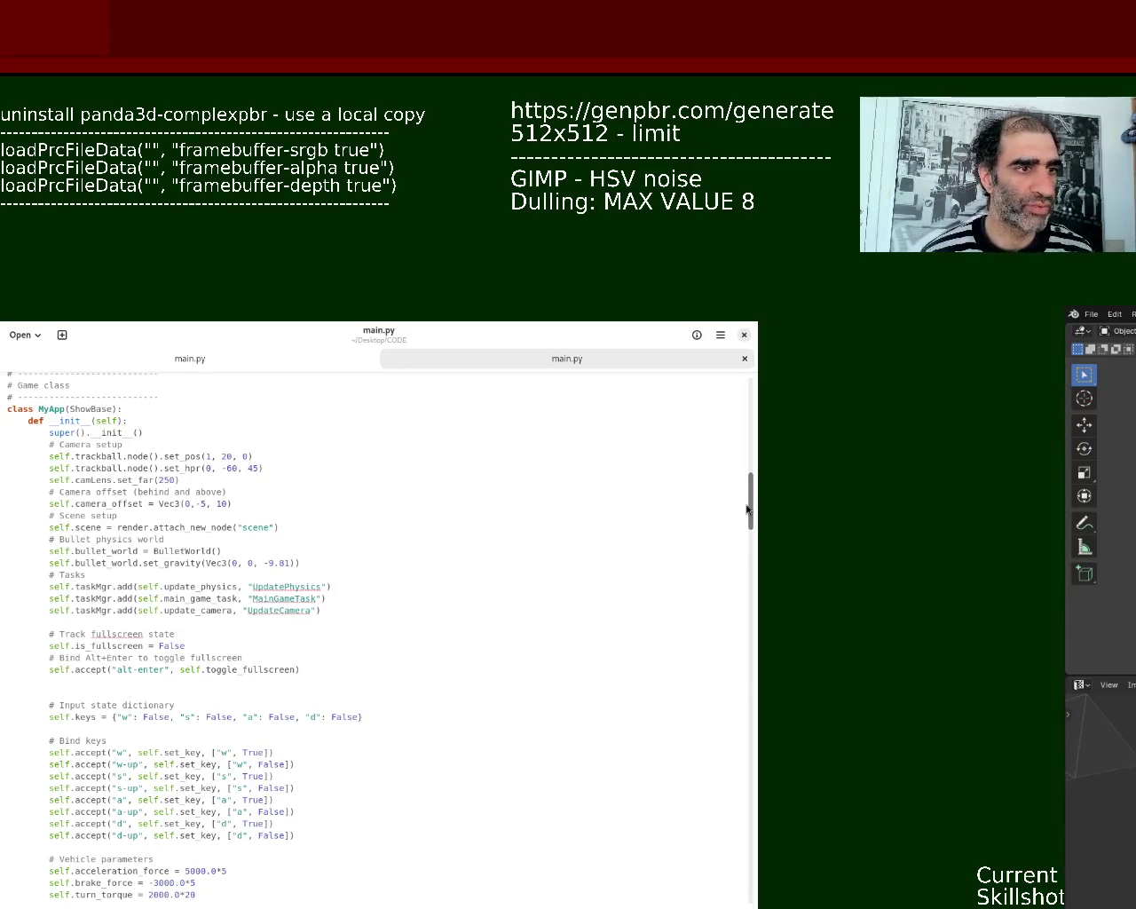
- Select the vehicle game's code from def create_static_mesh to the end of the file
left_click_drag(746, 510, 748, 514)
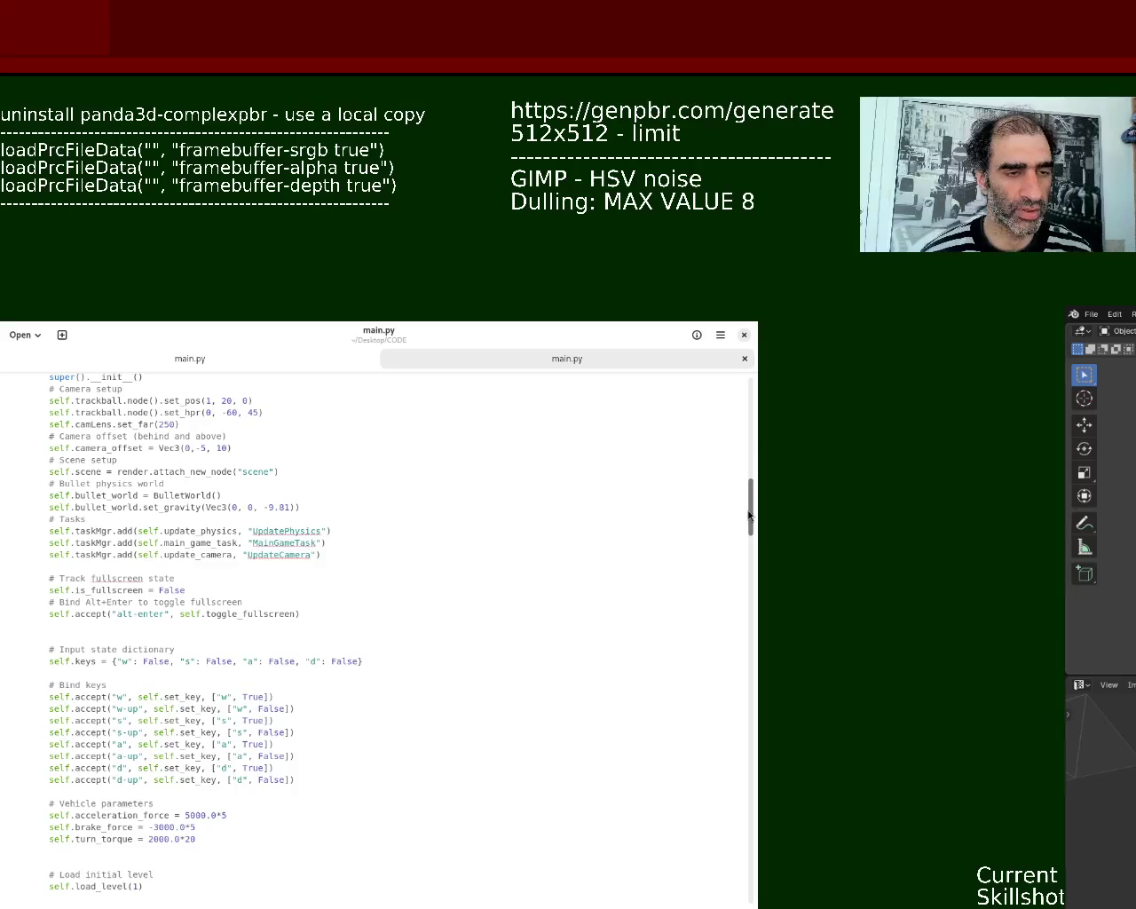
left_click_drag(748, 515, 752, 858)
left_click_drag(79, 689, 27, 373)
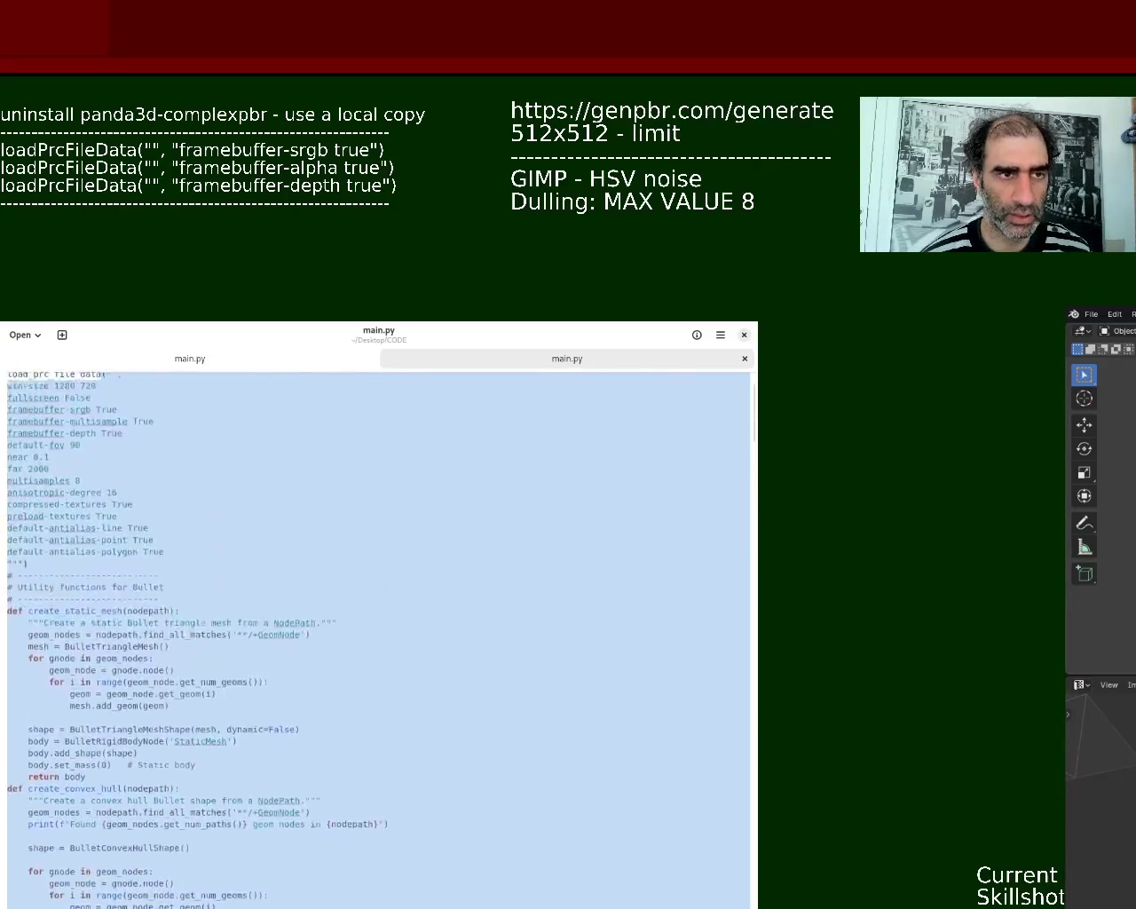
mouse_move(27, 373)
left_mouse_down()
mouse_move(14, 698)
mouse_move(2, 661)
left_mouse_up()
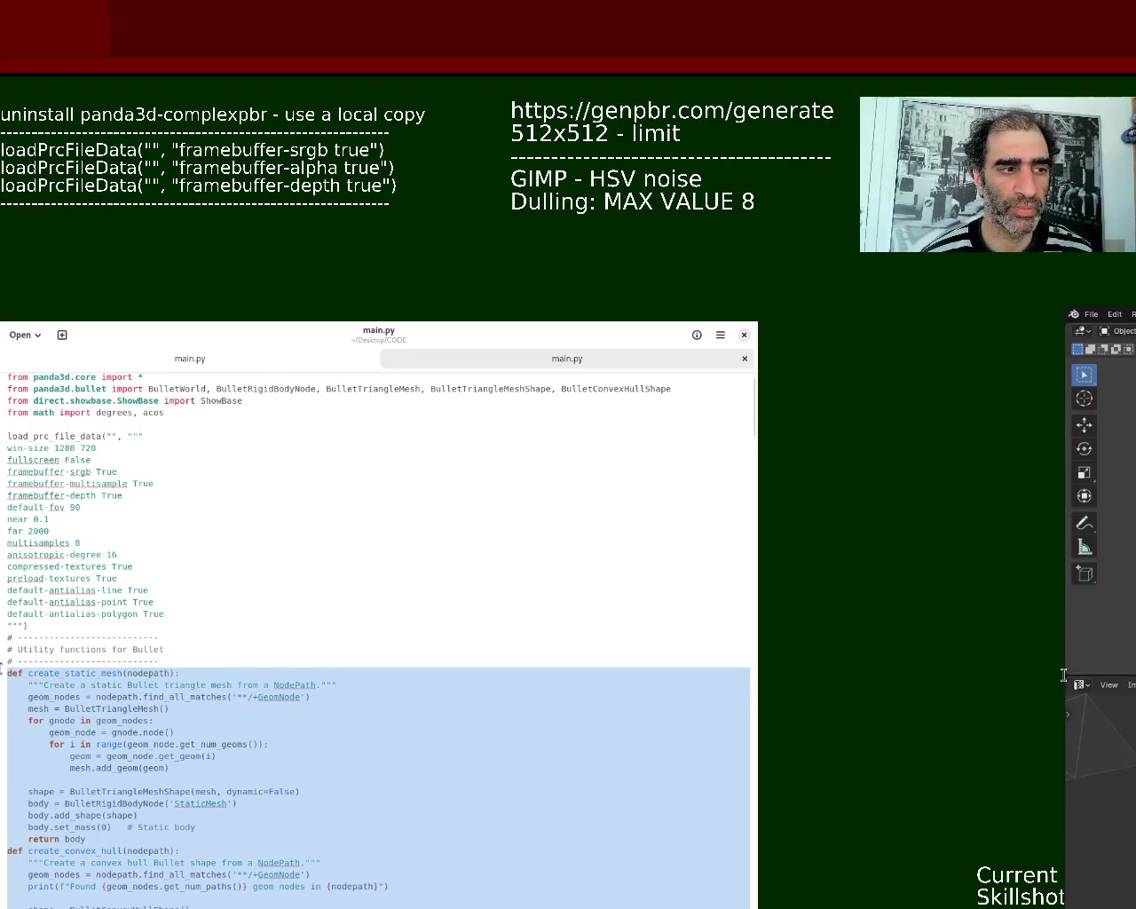
left_click(172, 359)
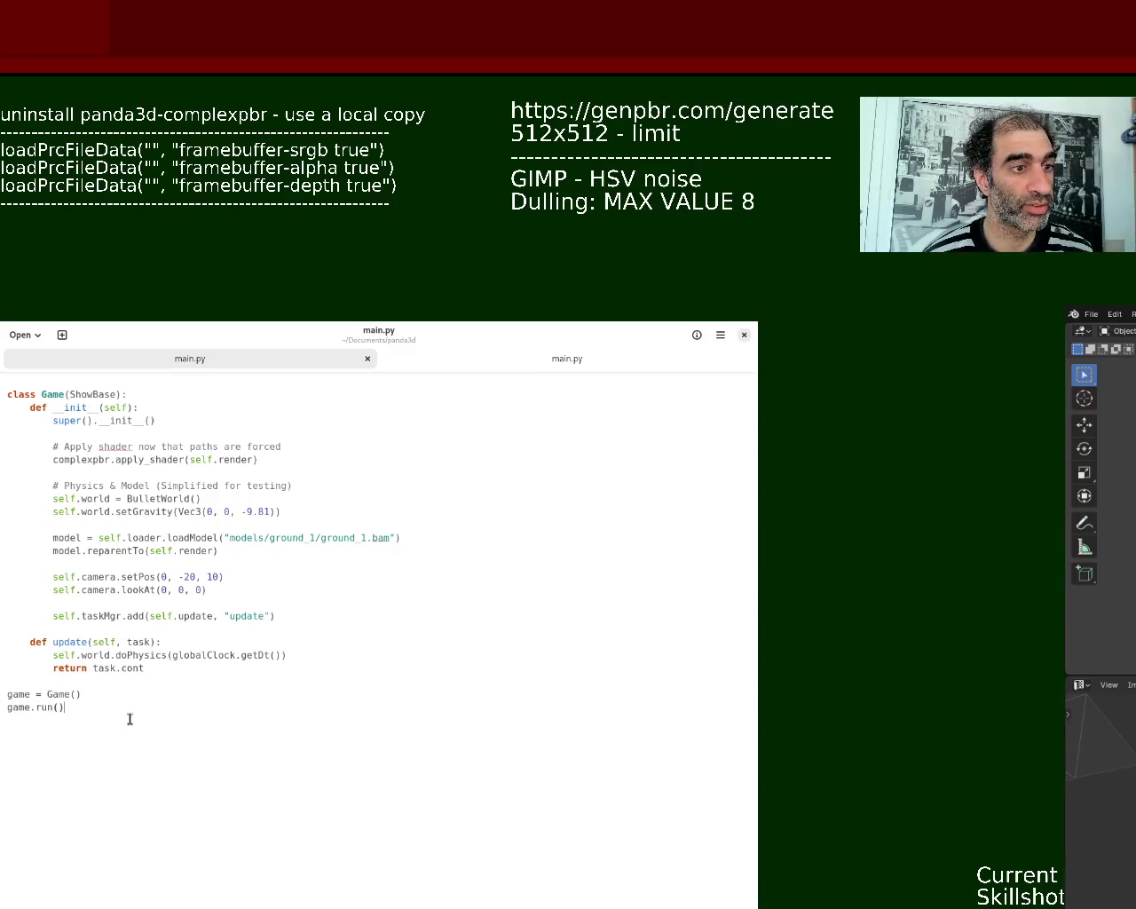
- Replace the class Game block through game.run() with the pasted vehicle code and save
left_click_drag(109, 708, 1064, 367)
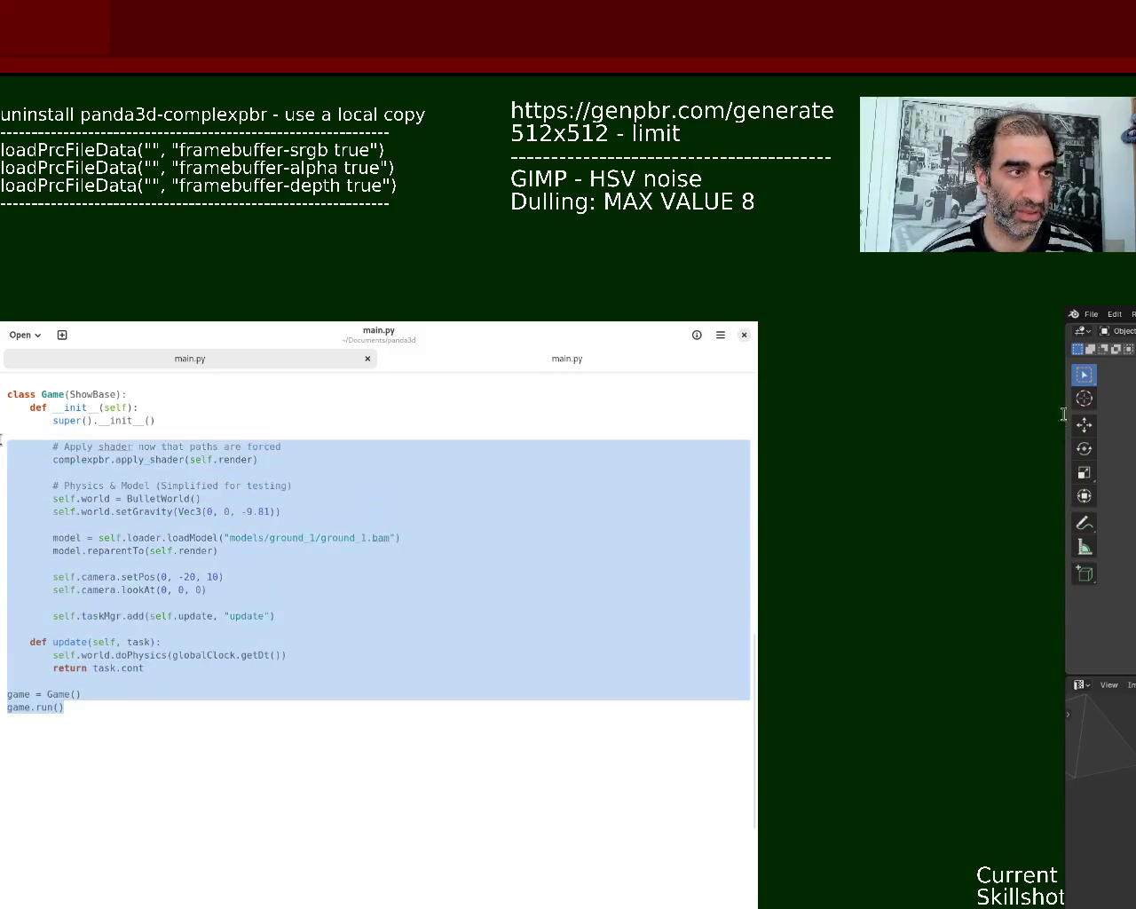
left_click_drag(751, 657, 747, 545)
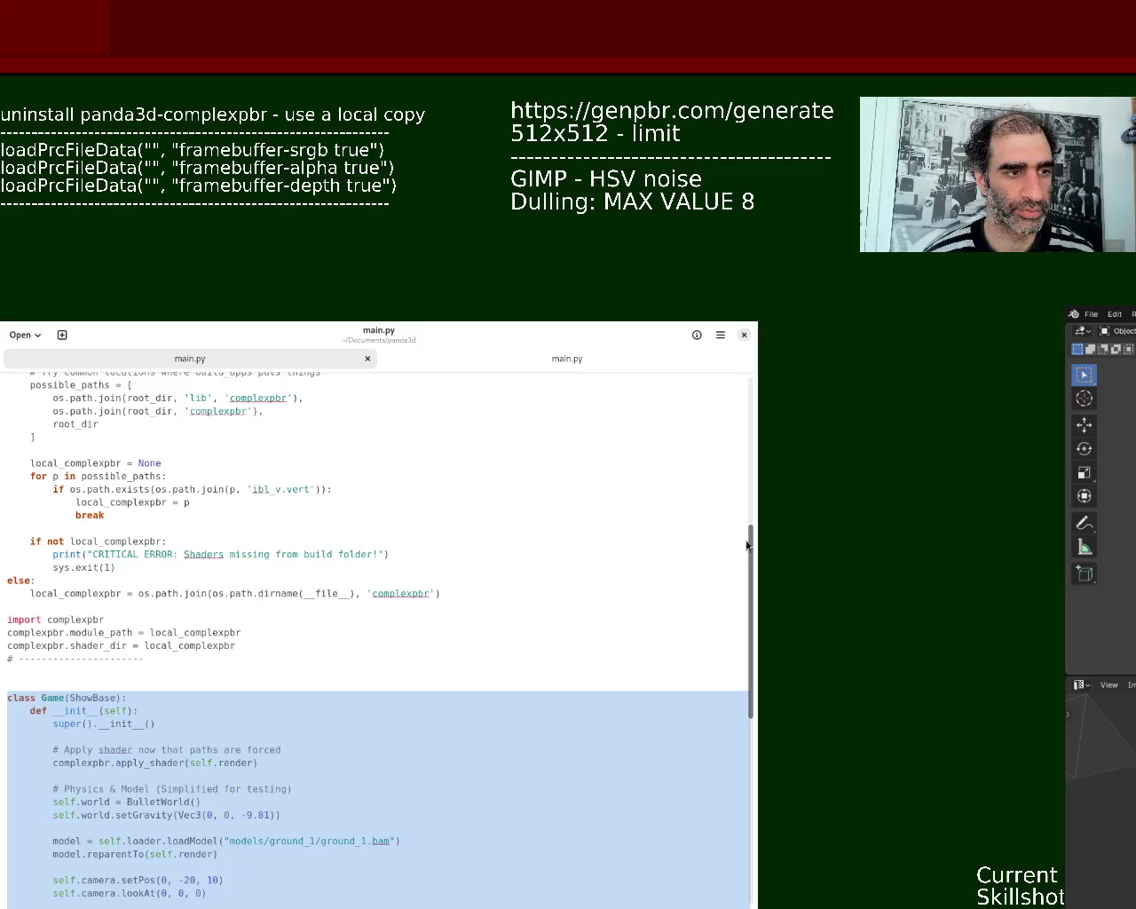
left_click_drag(747, 545, 749, 391)
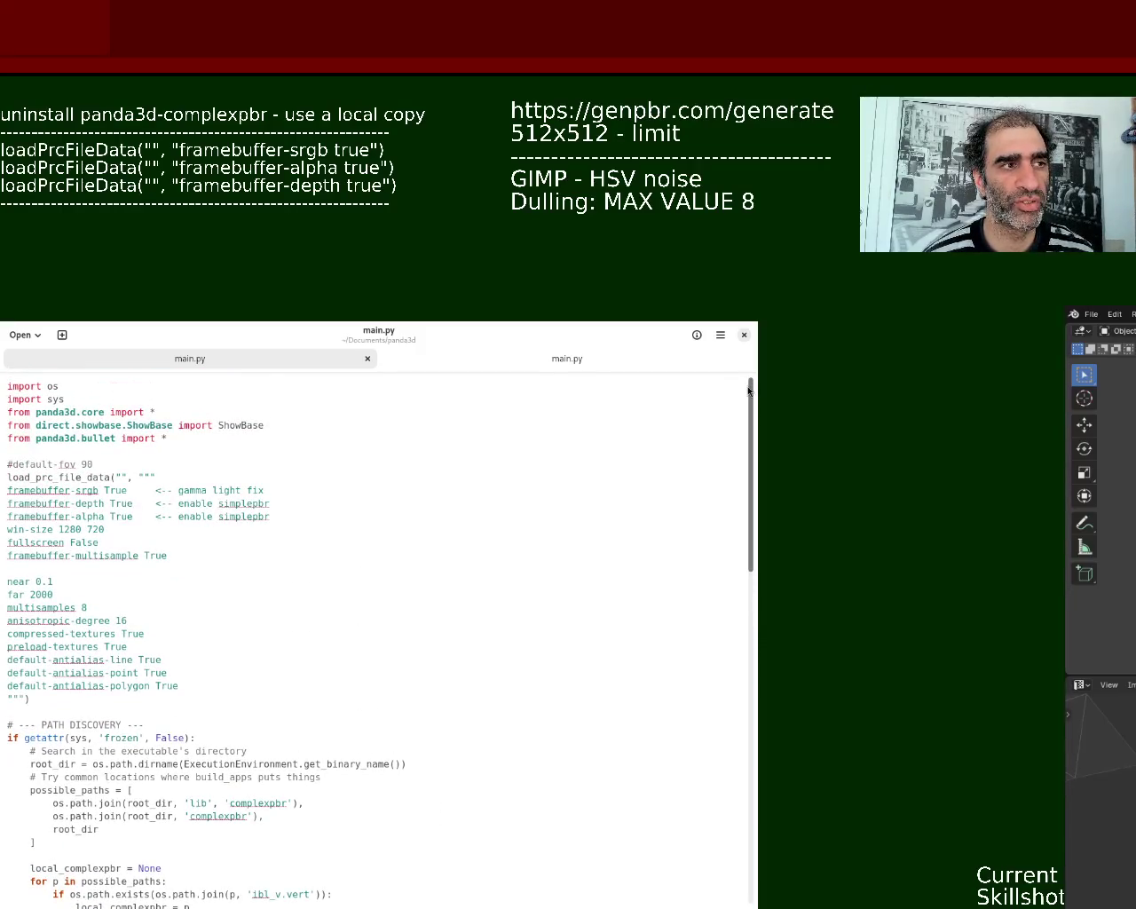
left_click_drag(748, 390, 759, 605)
key("ctrl+v")
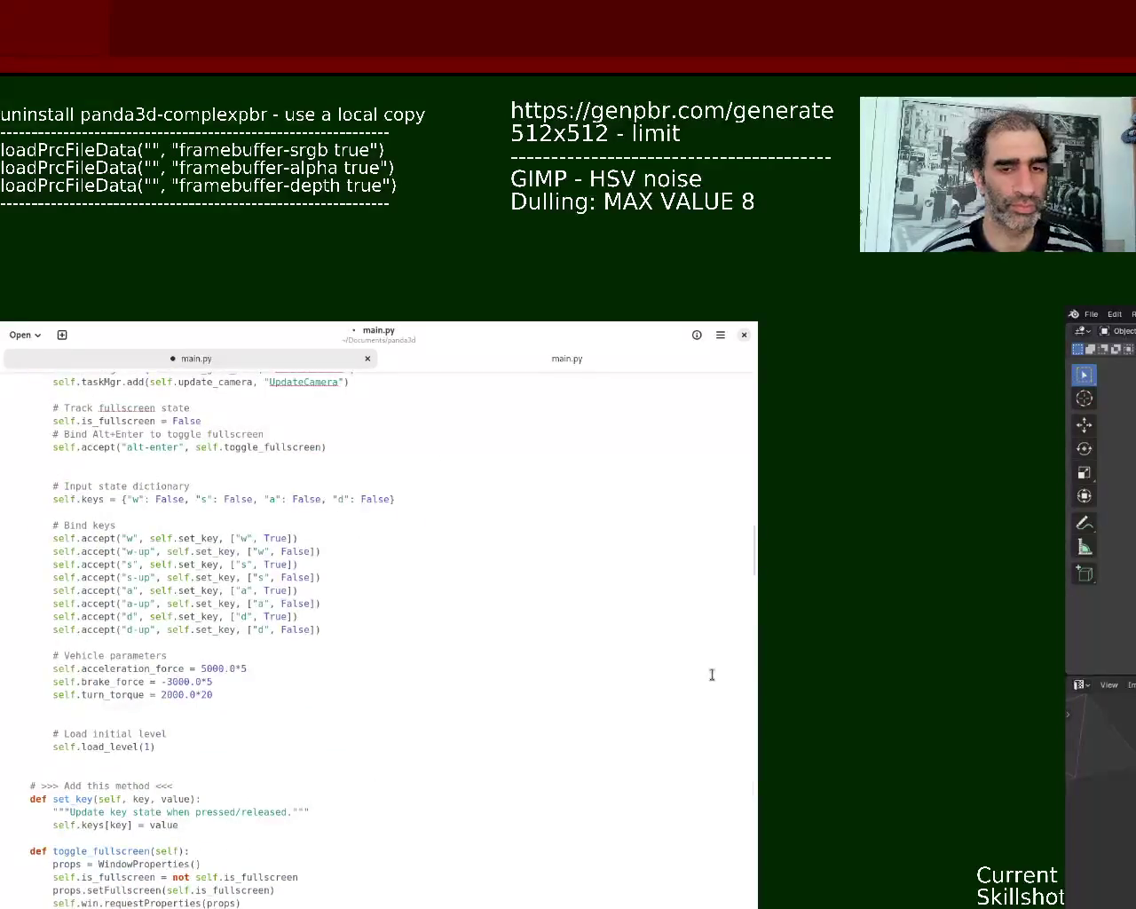
key("ctrl+s")
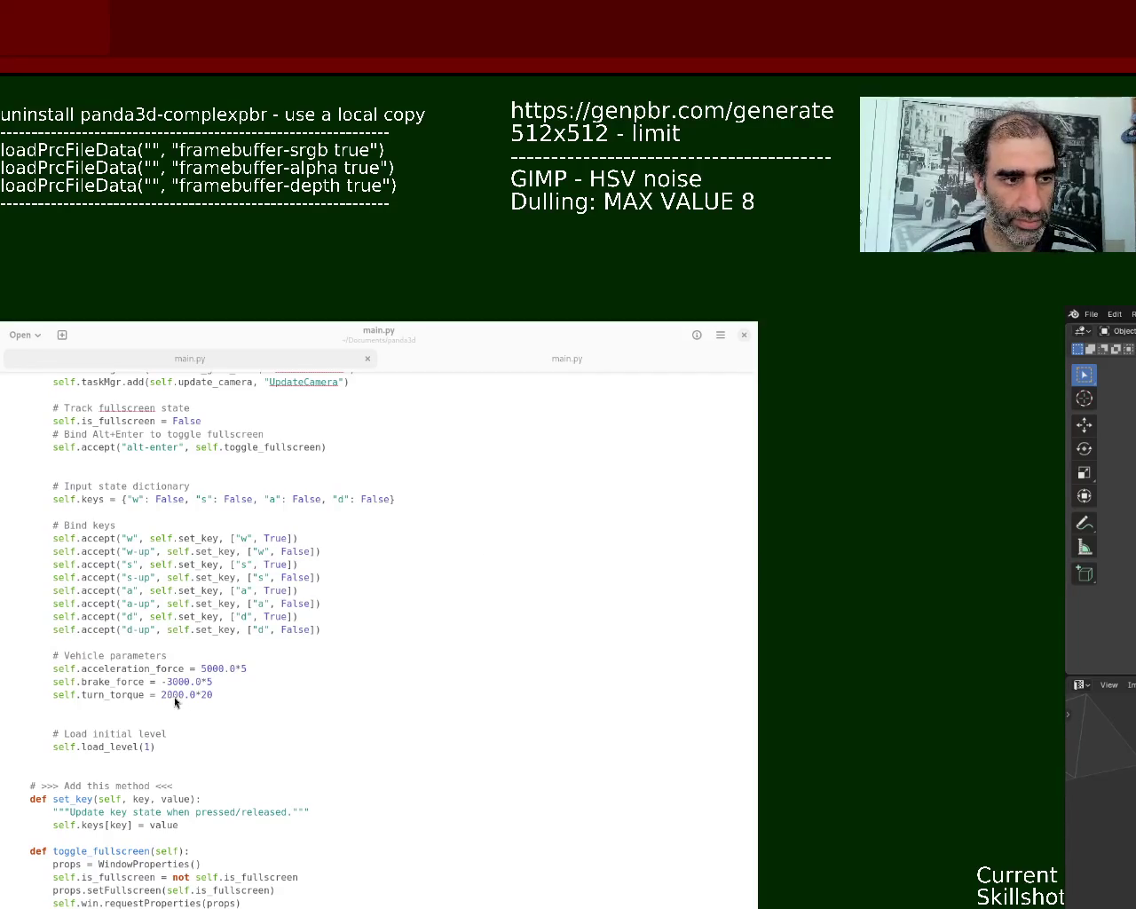
mouse_move(751, 565)
left_mouse_down()
mouse_move(759, 415)
mouse_move(749, 476)
left_mouse_up()
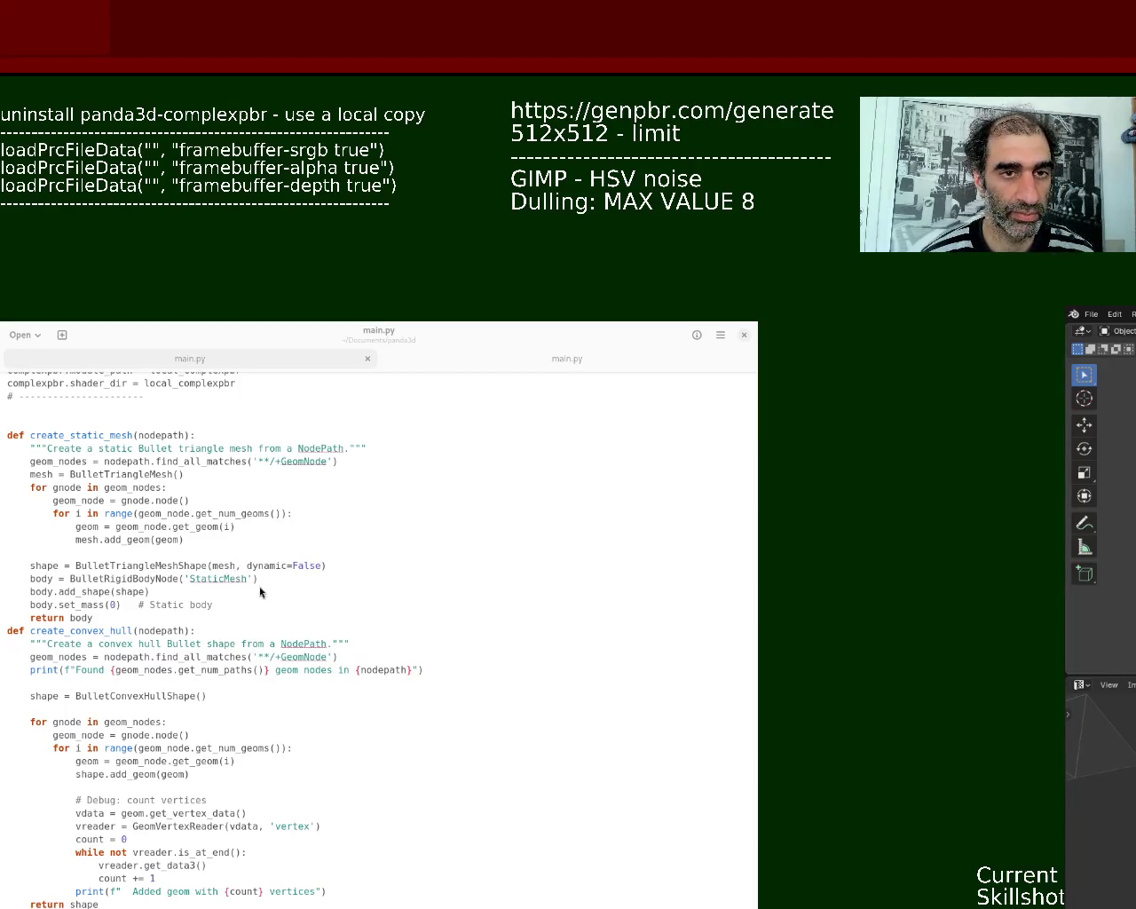
left_click(188, 693)
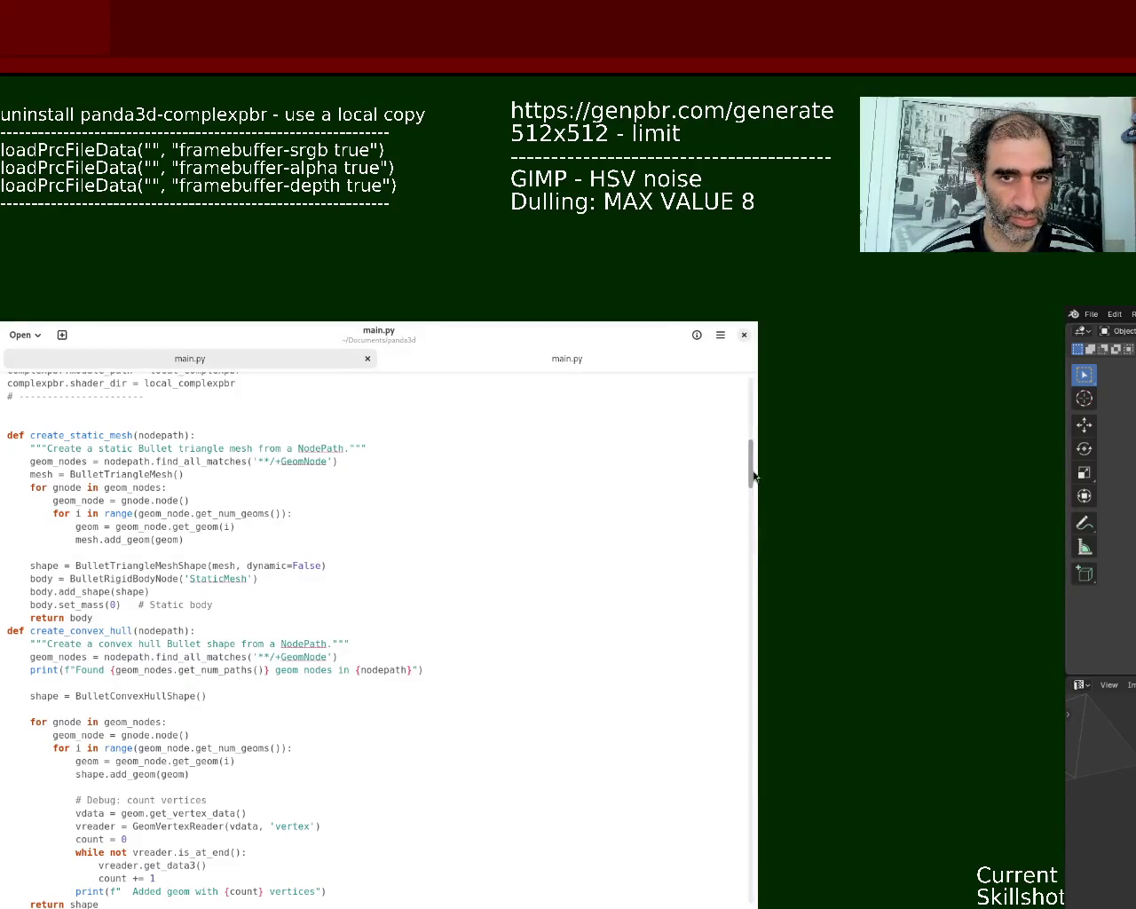
left_click_drag(753, 478, 755, 499)
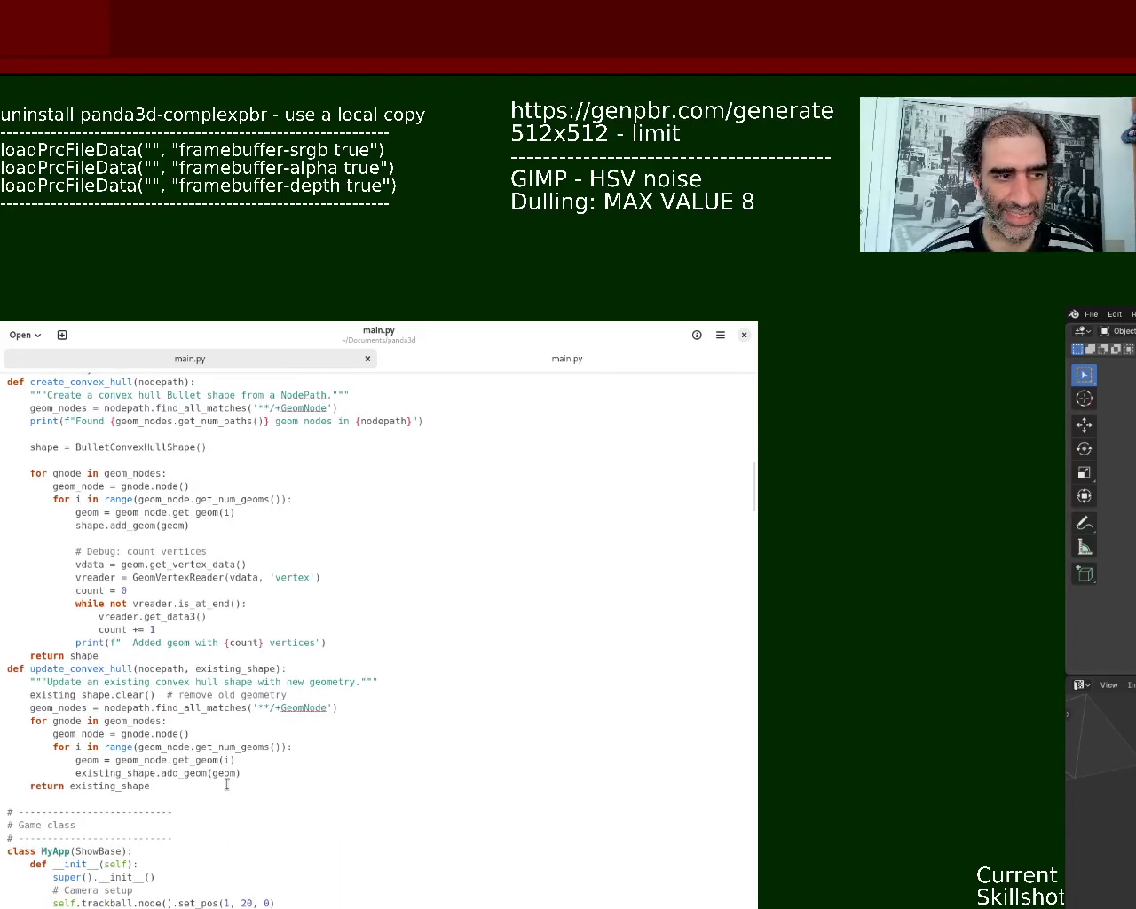
mouse_move(151, 787)
left_mouse_down()
mouse_move(3, 679)
mouse_move(2, 666)
left_mouse_up()
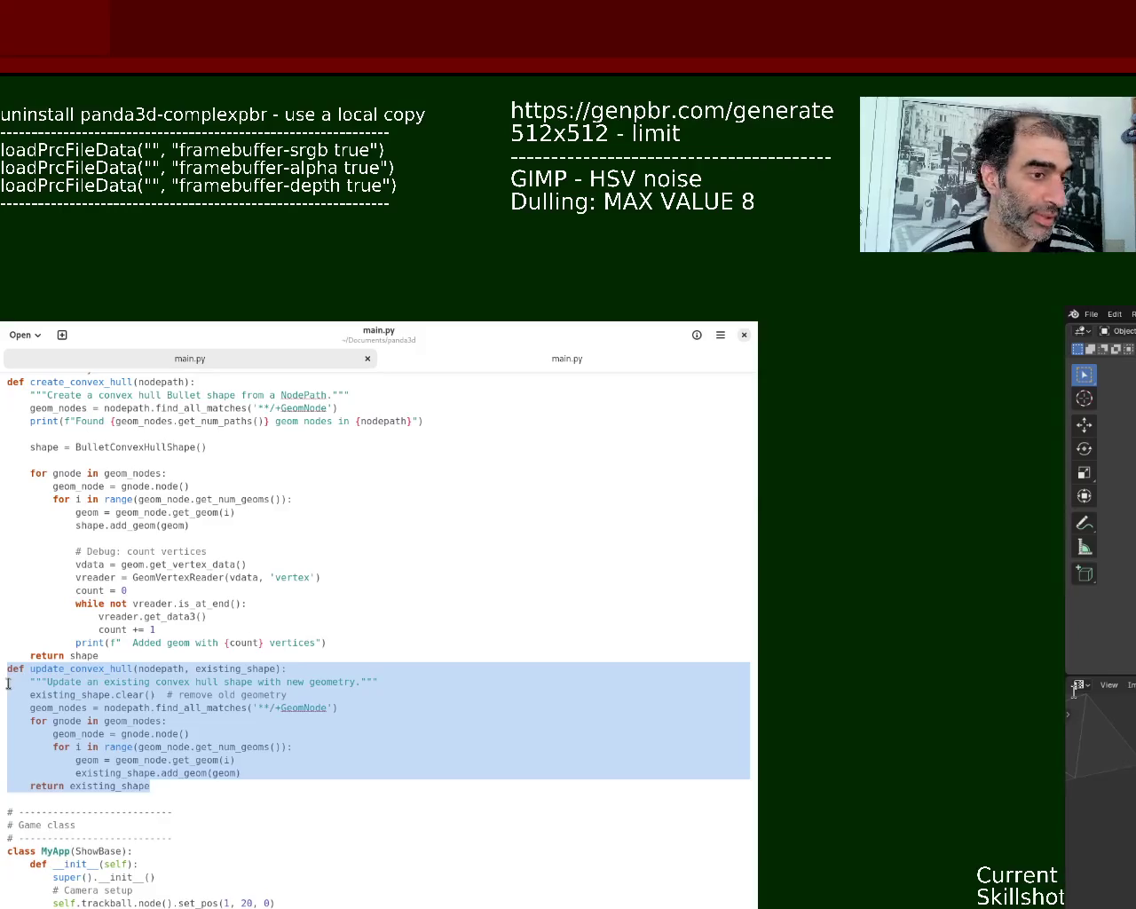
left_click(295, 805)
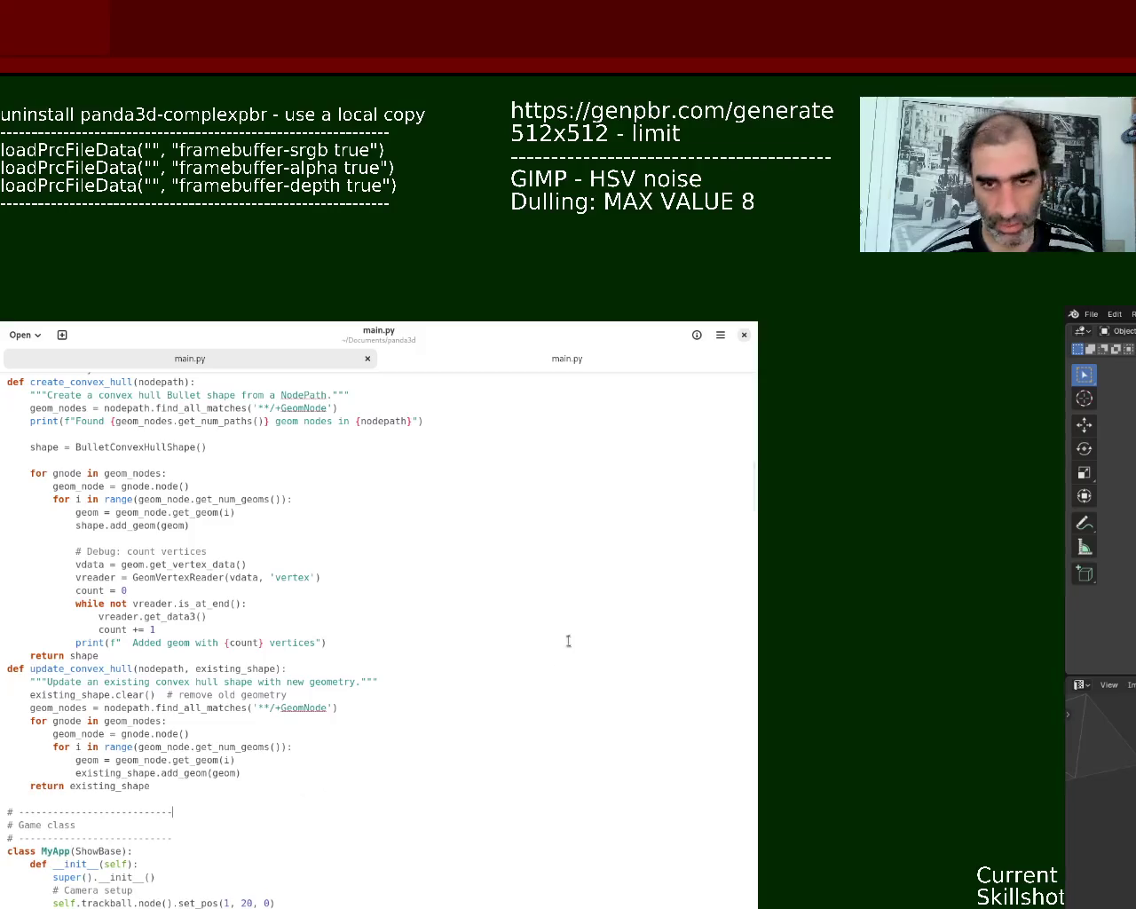
left_click_drag(756, 484, 753, 525)
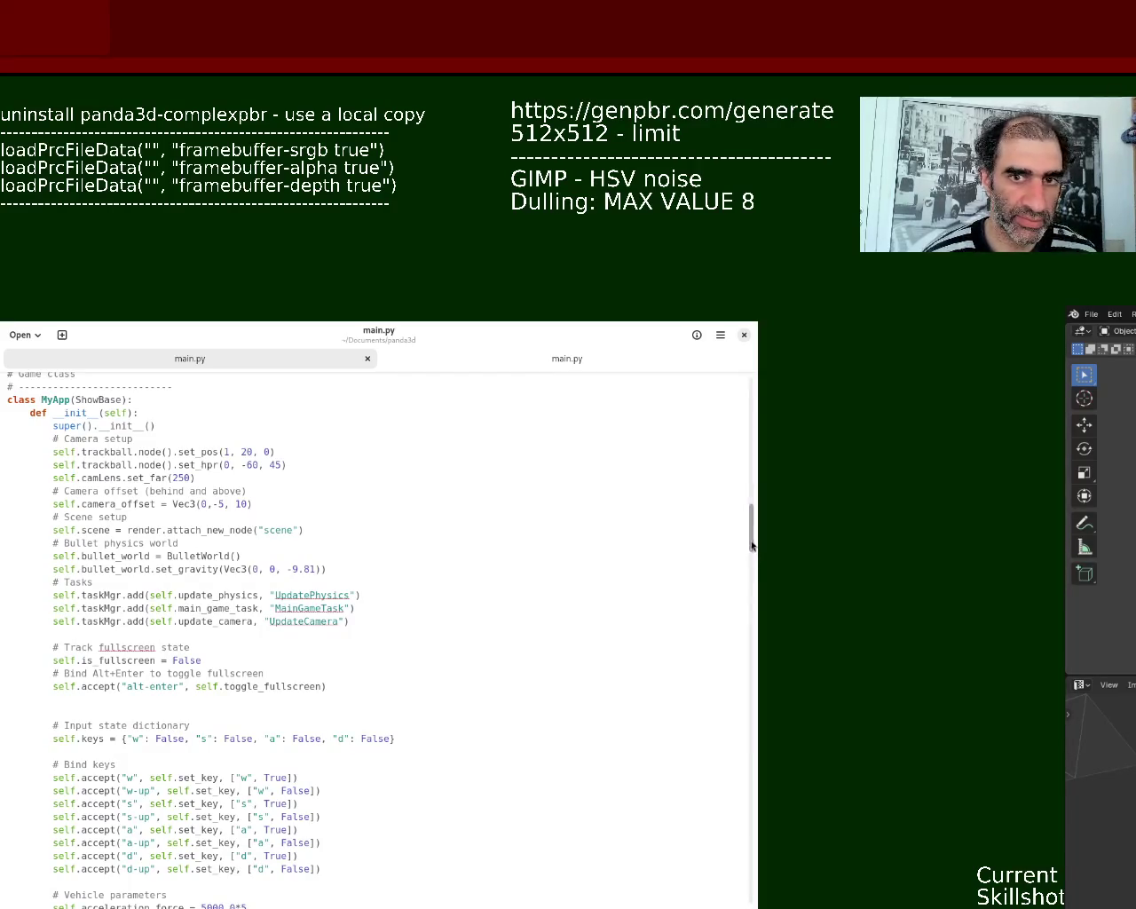
scroll(750, 539, "down", 1)
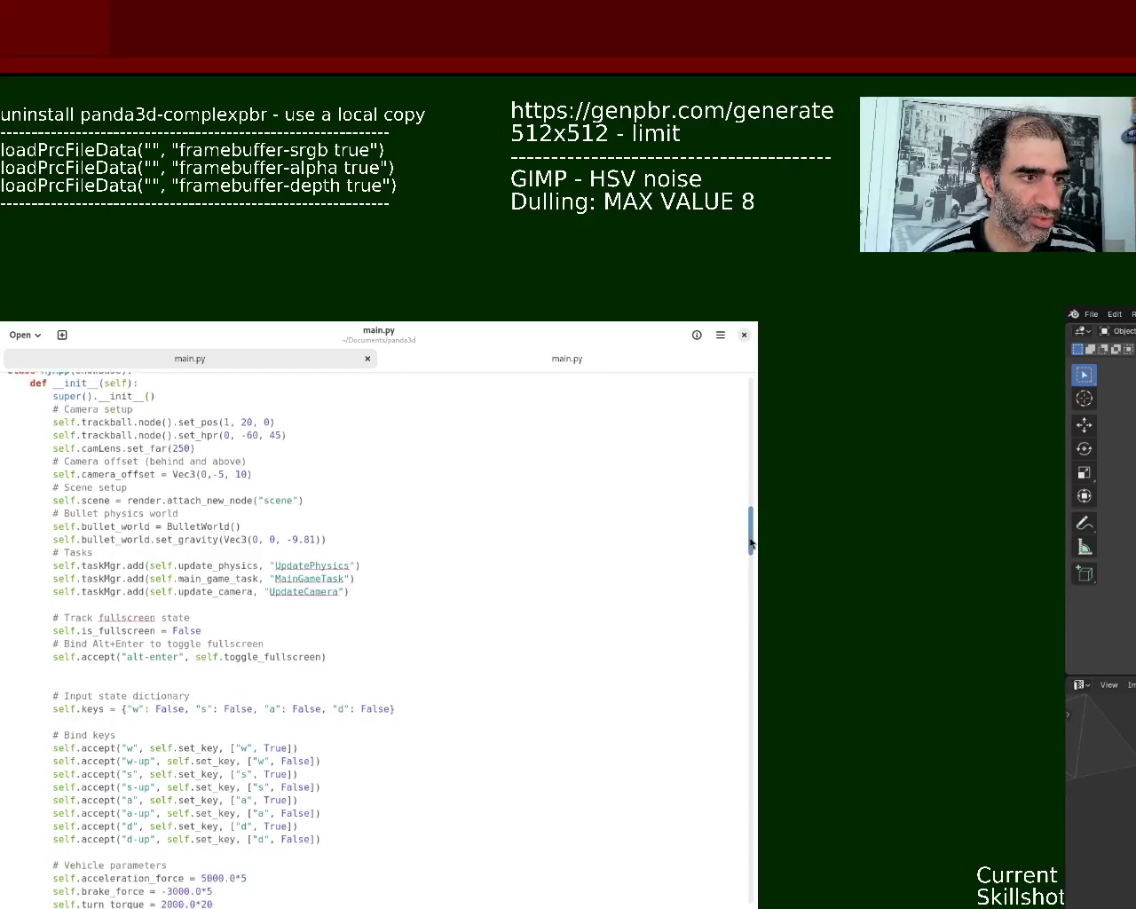
scroll(748, 576, "down", 1)
scroll(747, 591, "down", 1)
scroll(748, 630, "down", 1)
scroll(748, 661, "down", 1)
scroll(751, 692, "down", 1)
scroll(753, 710, "down", 1)
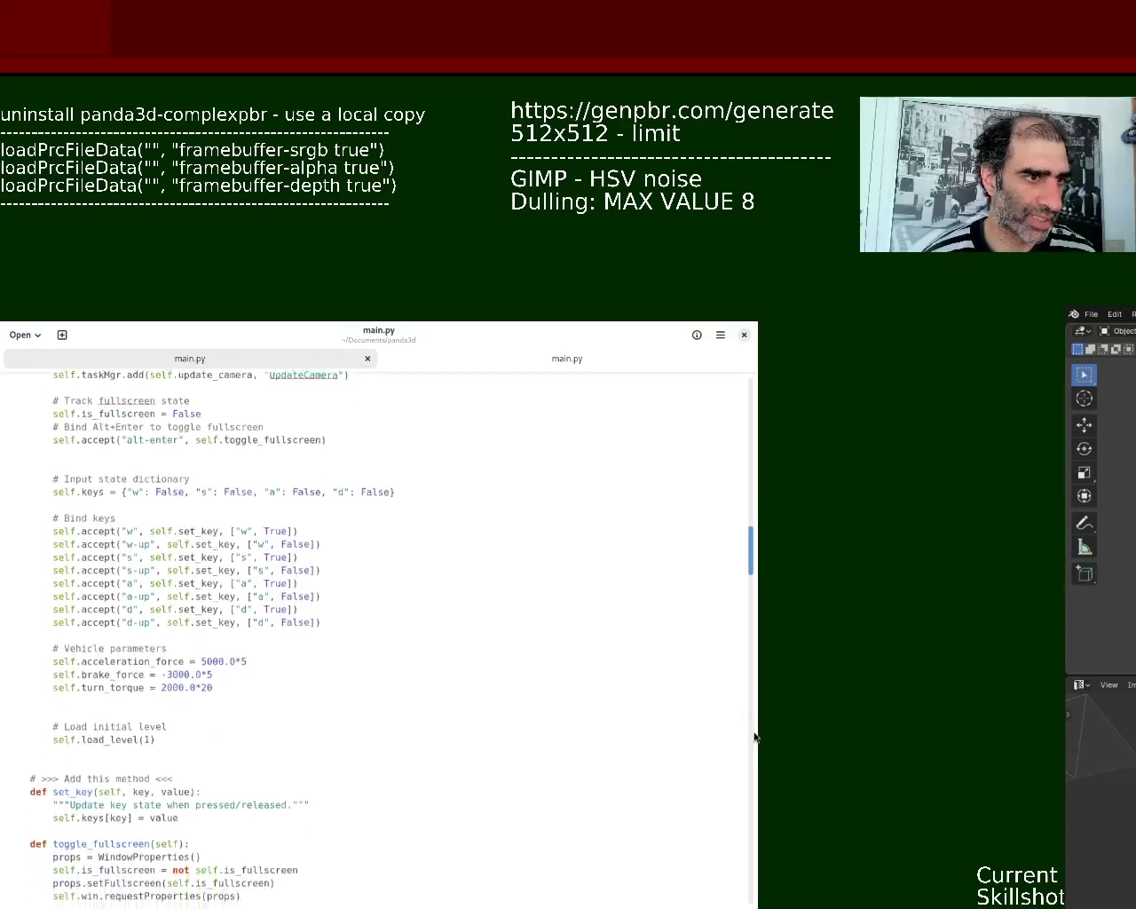
scroll(758, 736, "down", 1)
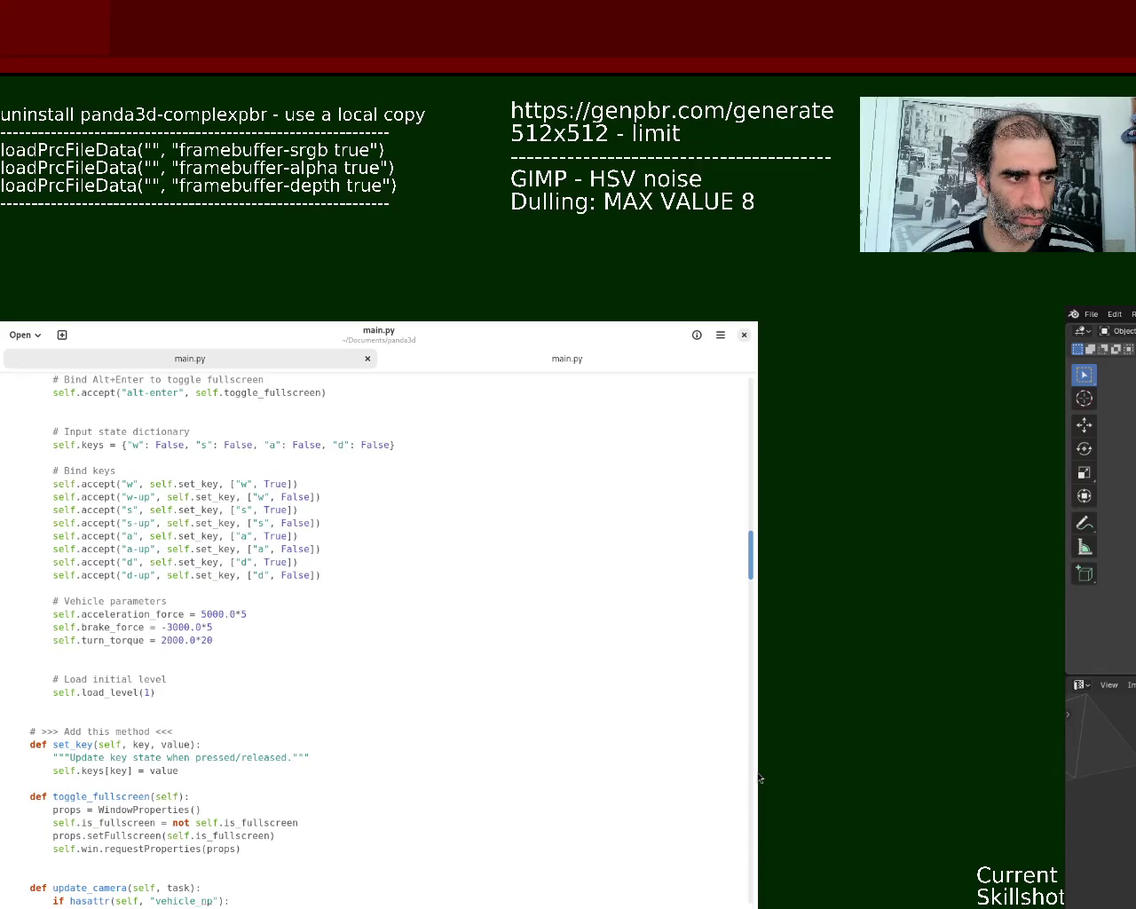
scroll(759, 777, "down", 3)
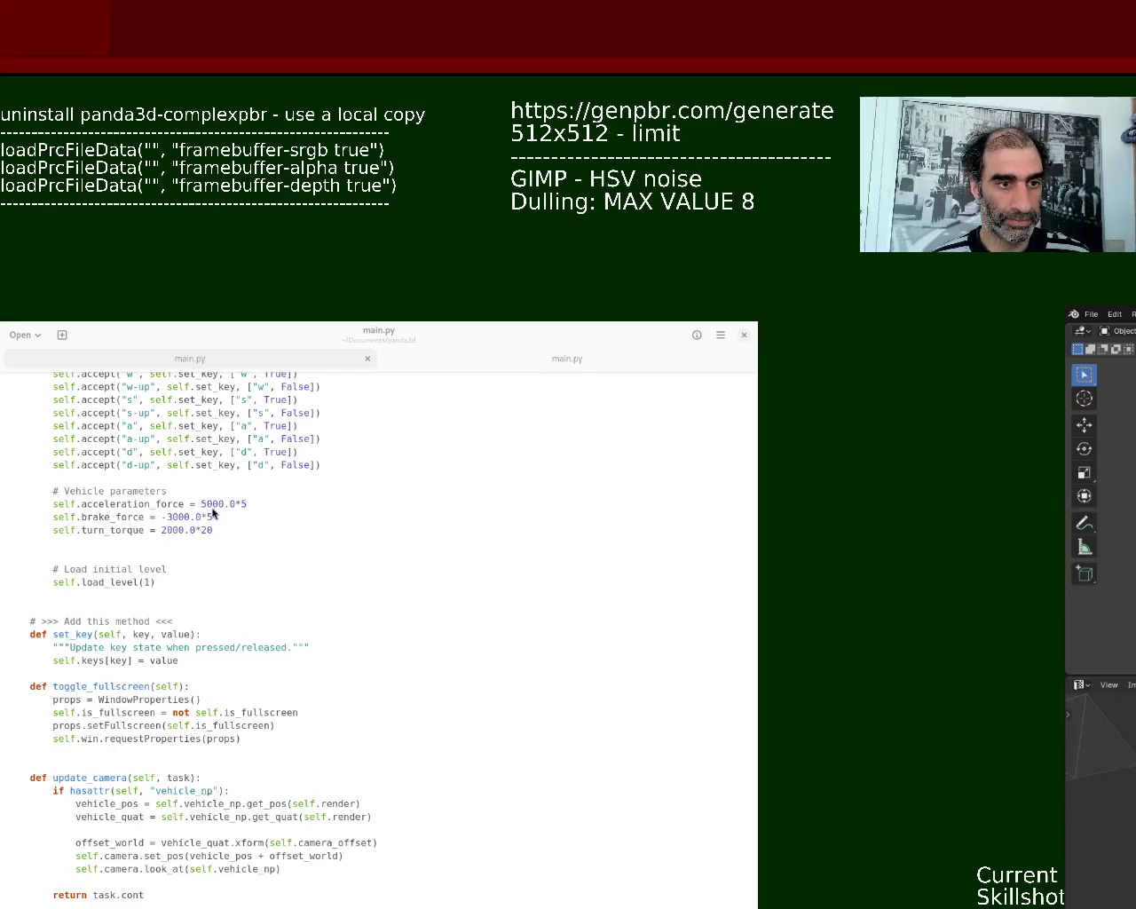
left_click(238, 702)
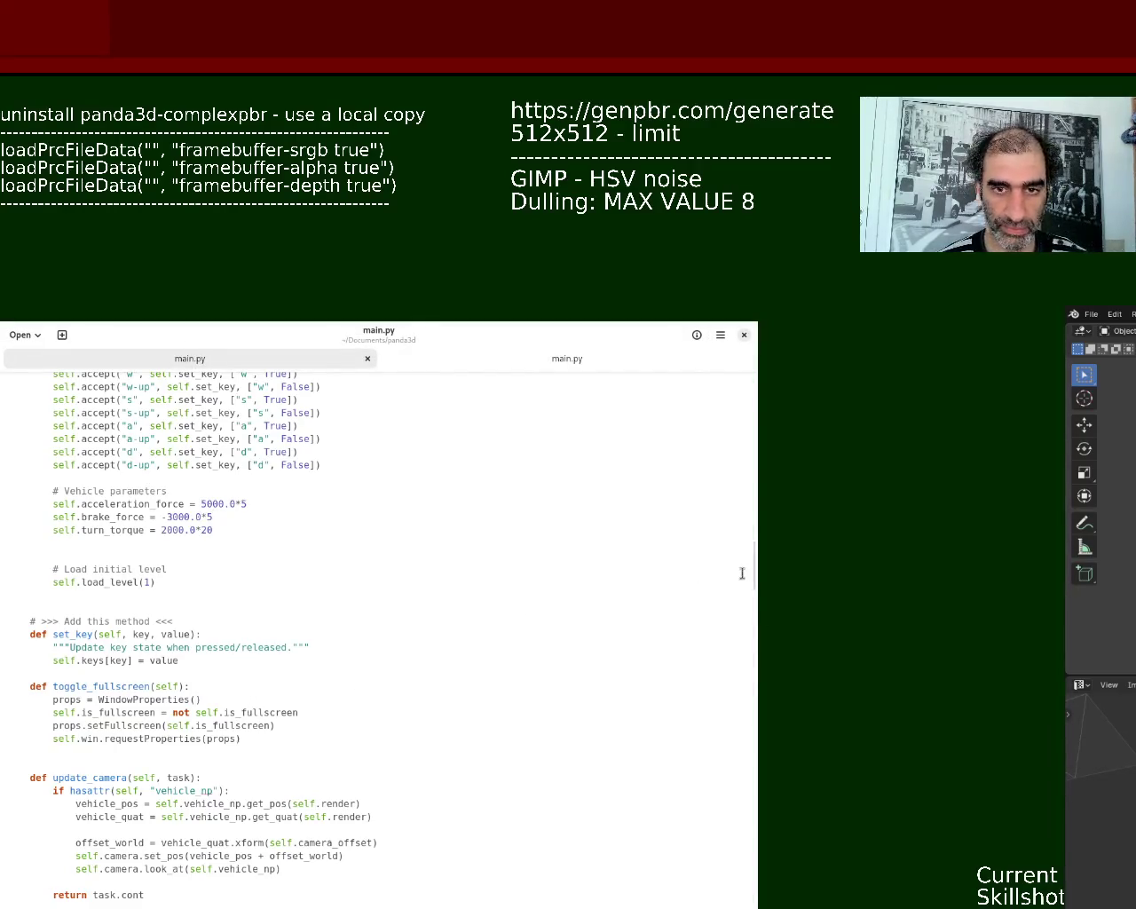
scroll(755, 575, "down", 1)
left_click_drag(755, 576, 759, 556)
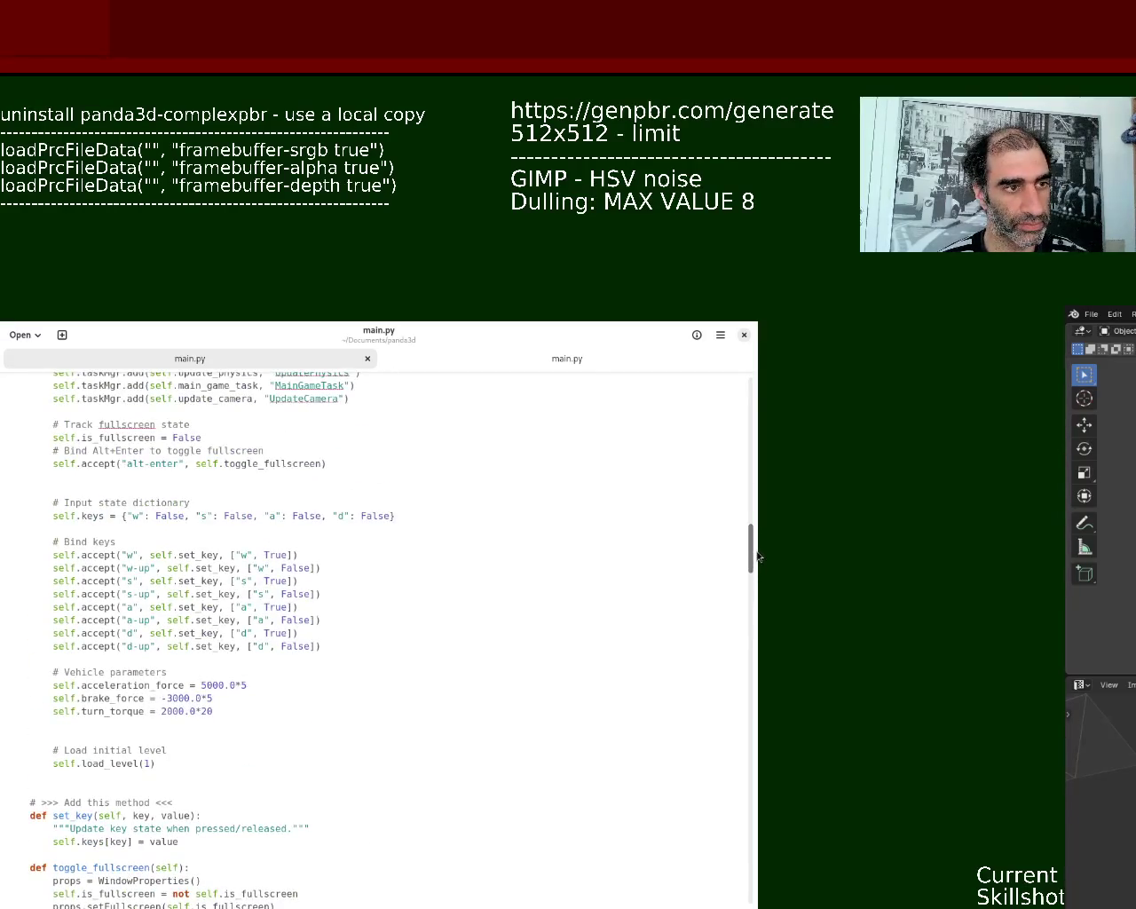
scroll(753, 558, "down", 3)
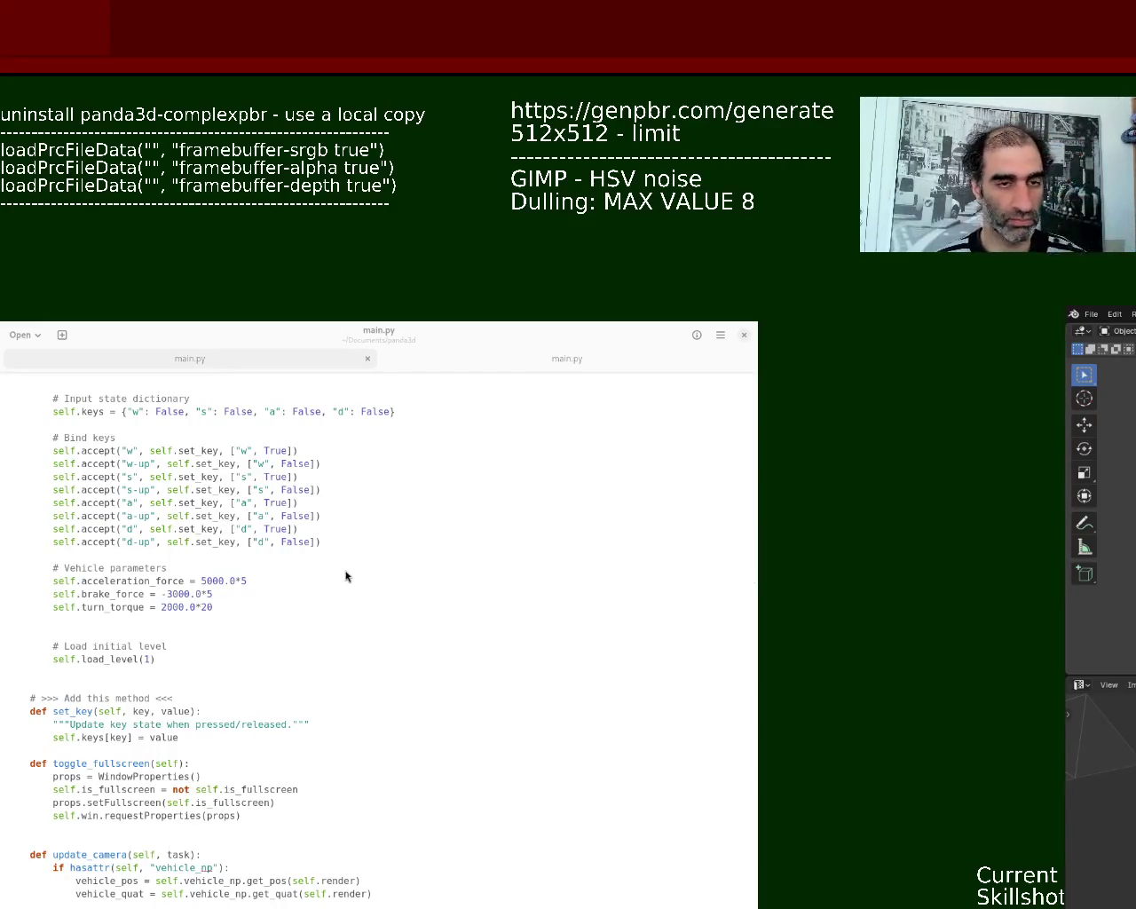
left_click(233, 702)
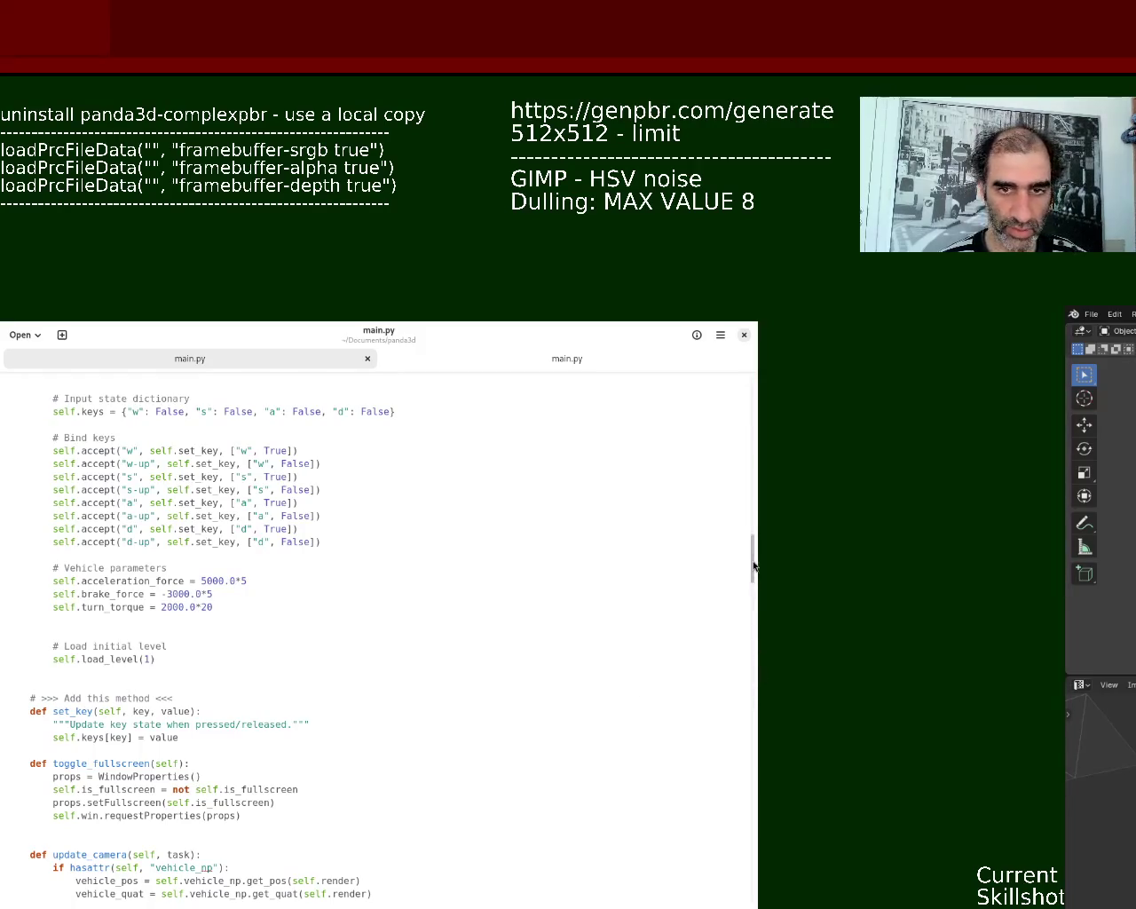
left_click_drag(753, 566, 753, 575)
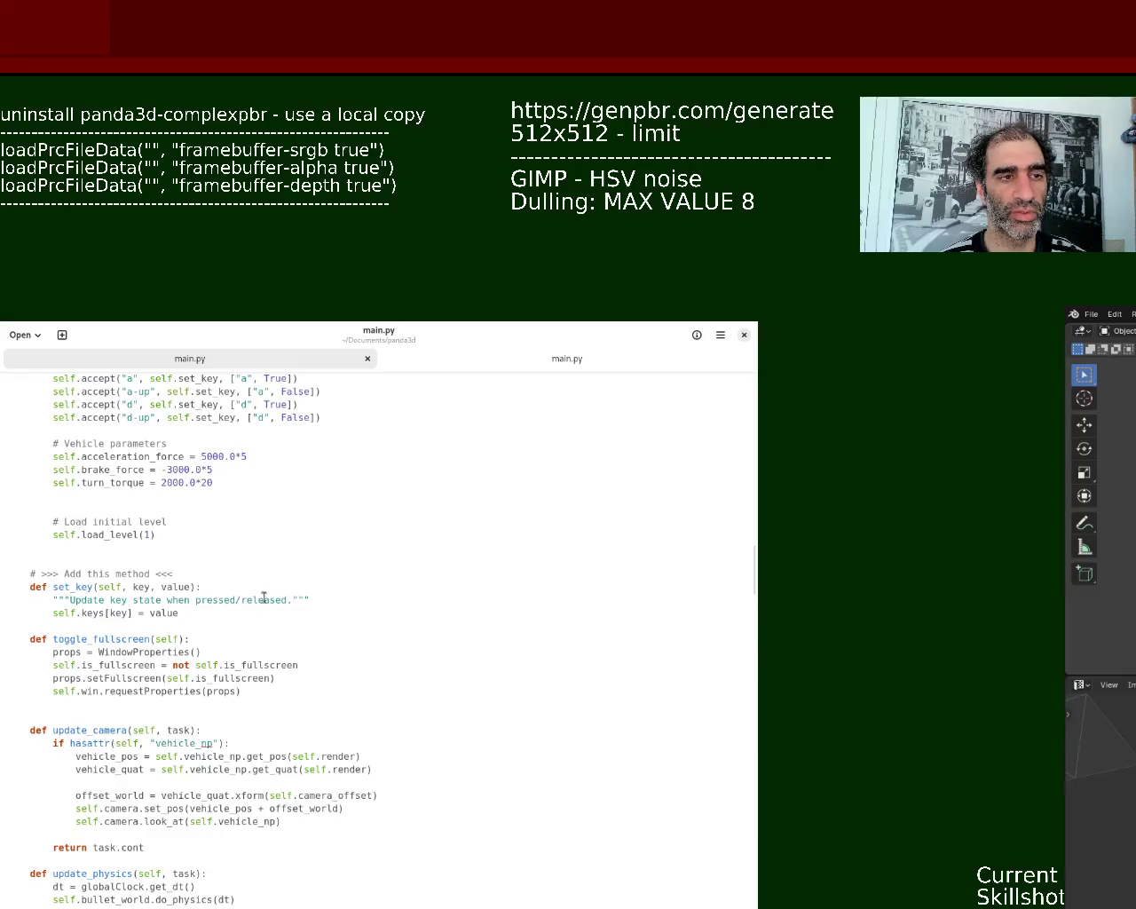
scroll(754, 571, "down", 3)
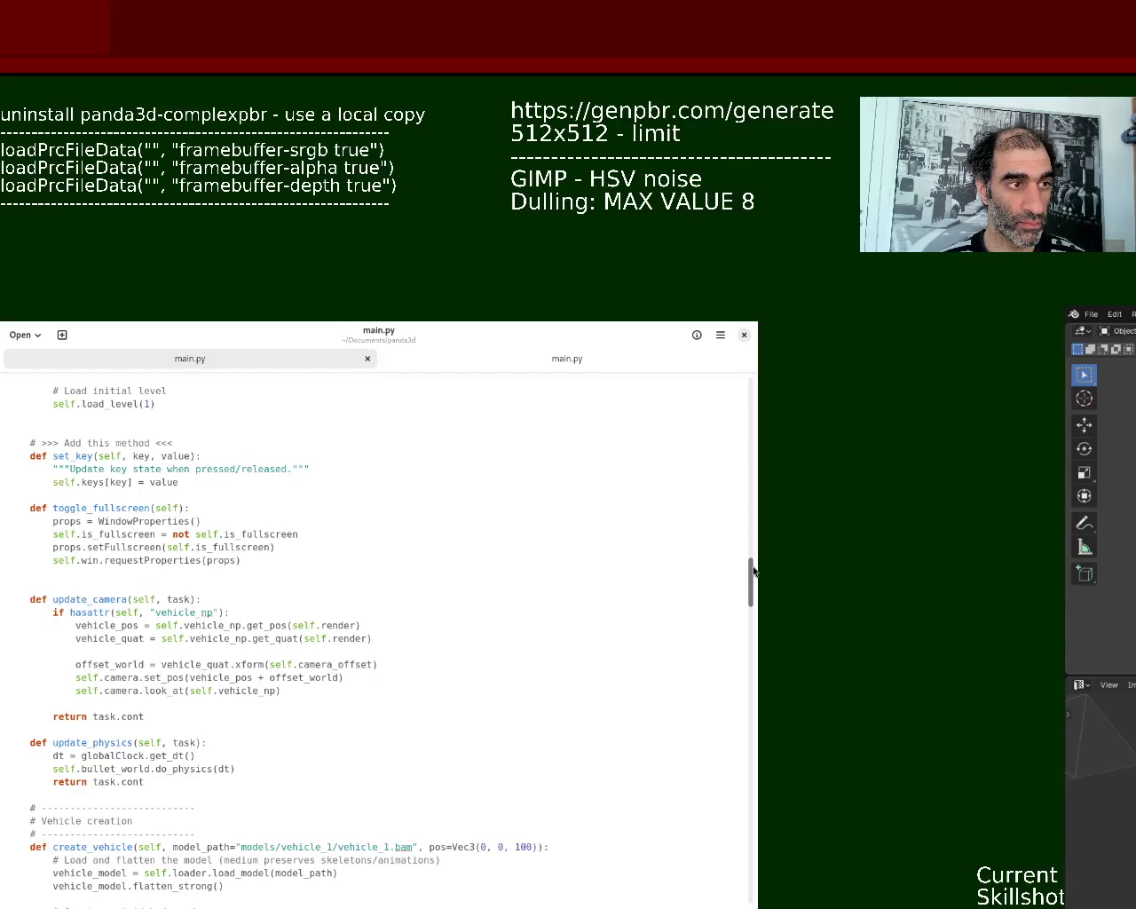
left_click_drag(753, 571, 751, 604)
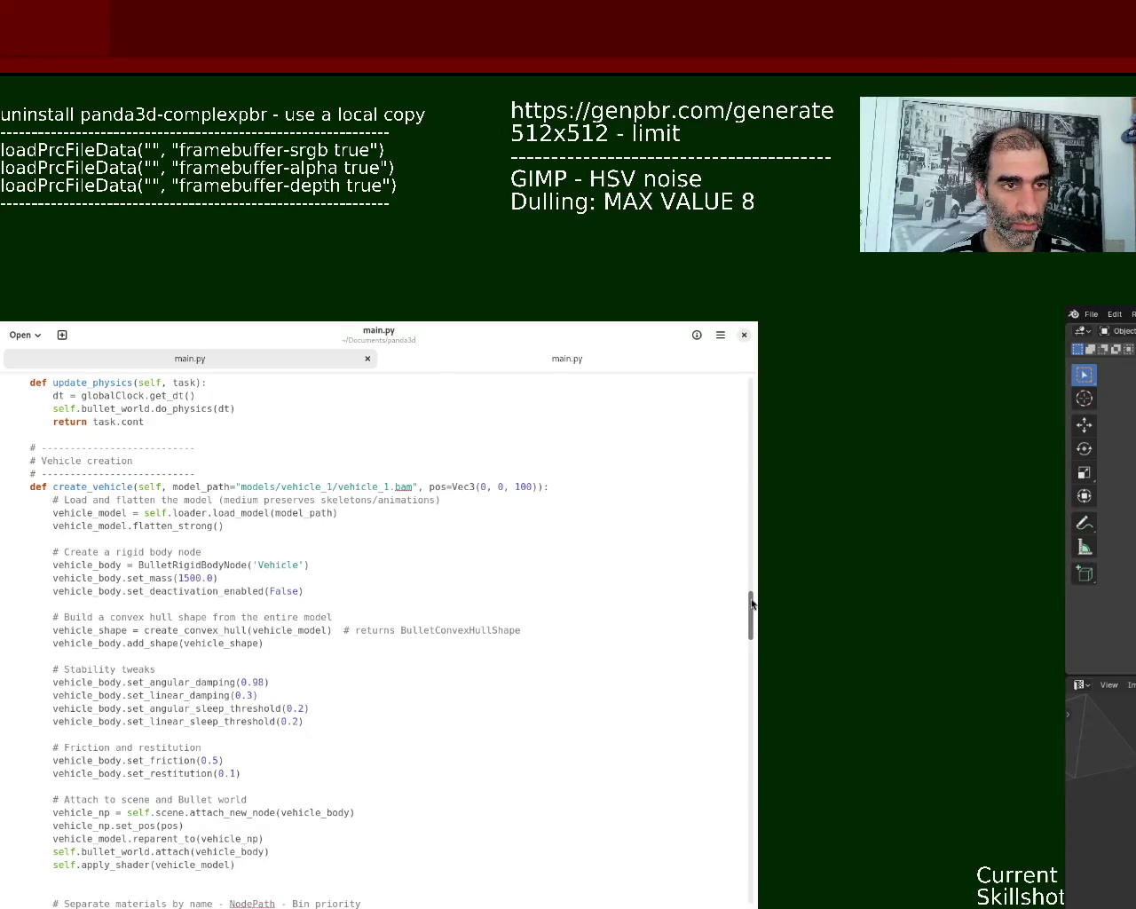
left_click_drag(751, 604, 759, 672)
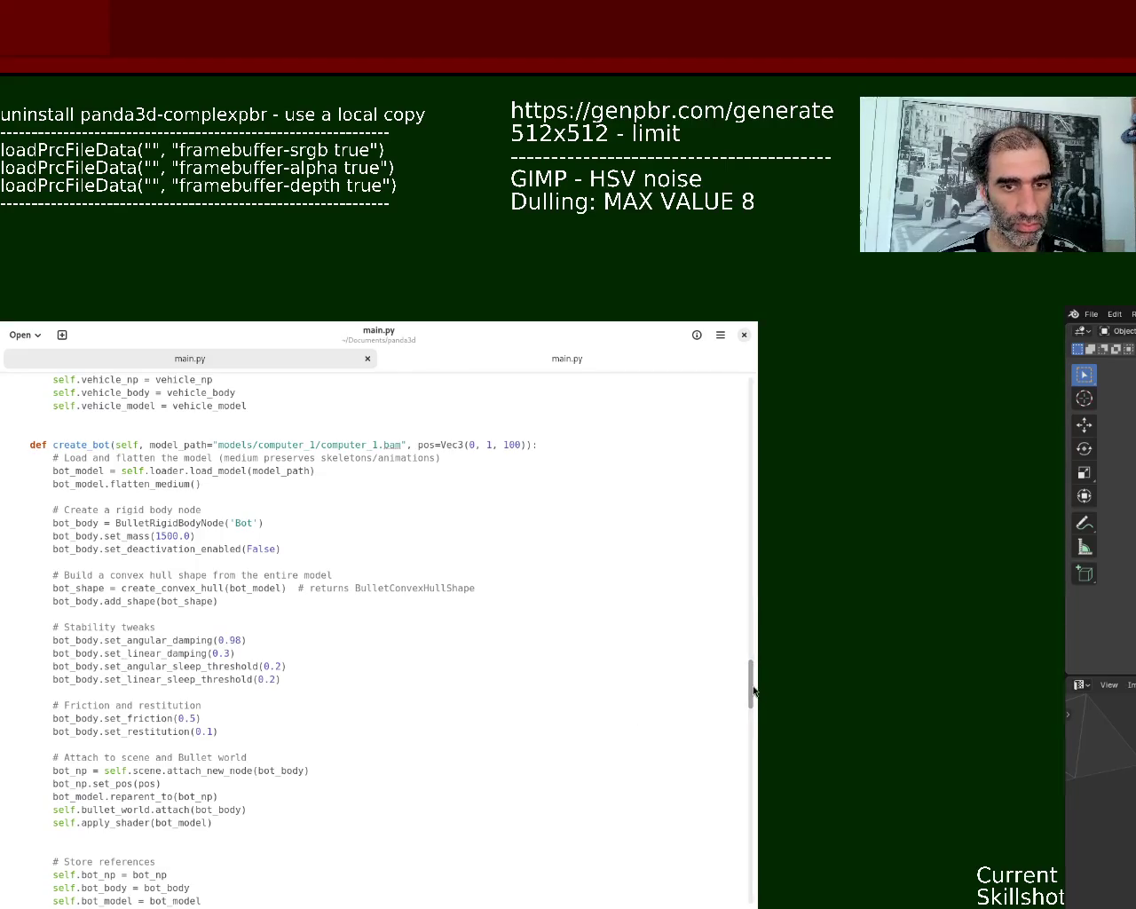
mouse_move(753, 691)
left_mouse_down()
mouse_move(752, 741)
mouse_move(751, 730)
left_mouse_up()
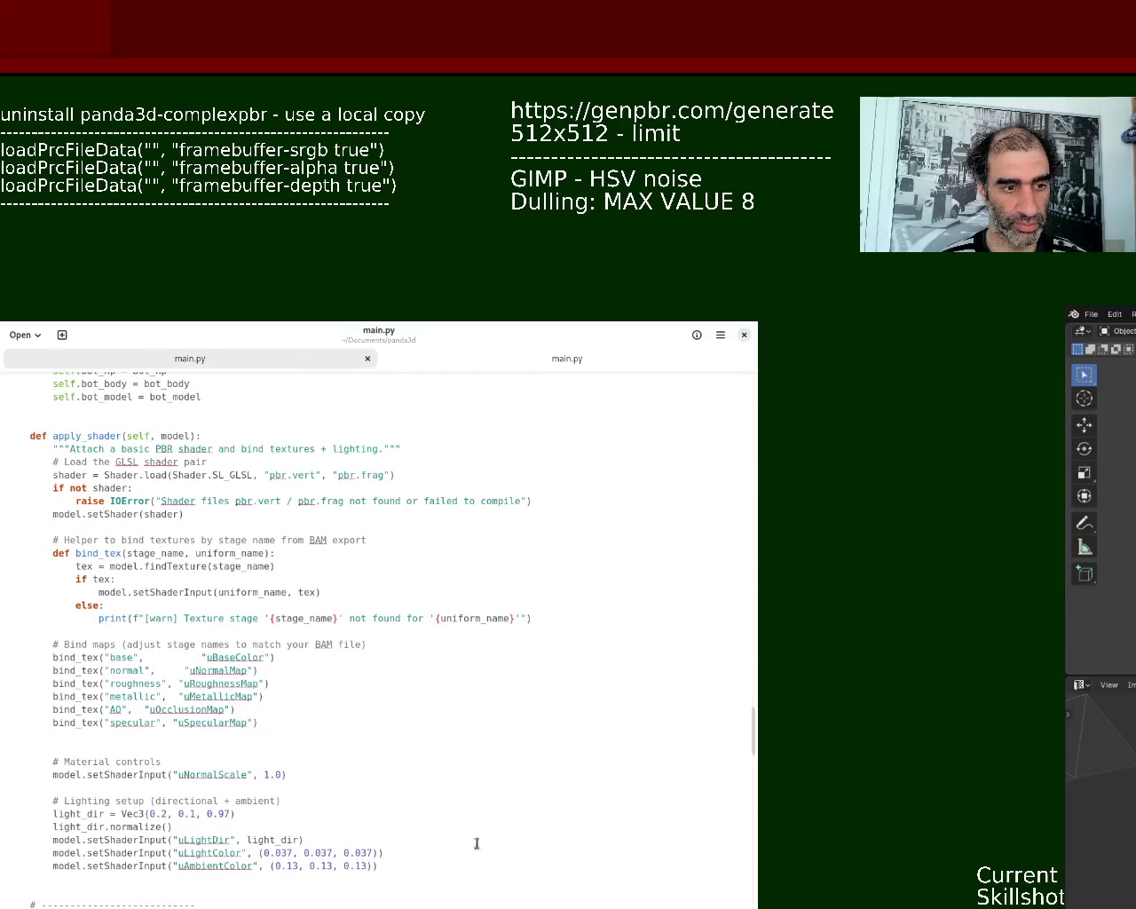
- Delete the apply_shader method and its leftover blank lines, then save main.py
mouse_move(380, 865)
left_mouse_down()
mouse_move(279, 757)
mouse_move(133, 541)
mouse_move(23, 415)
left_mouse_up()
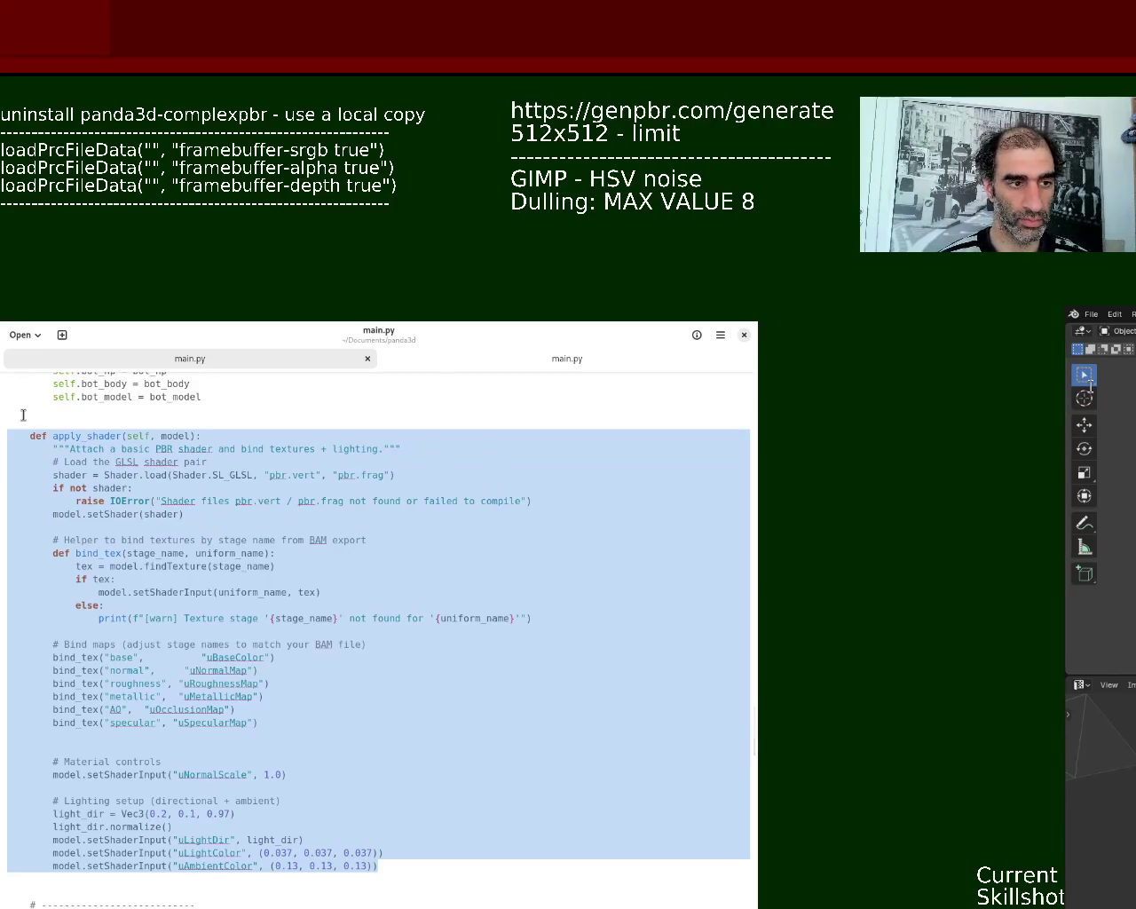
key("Delete")
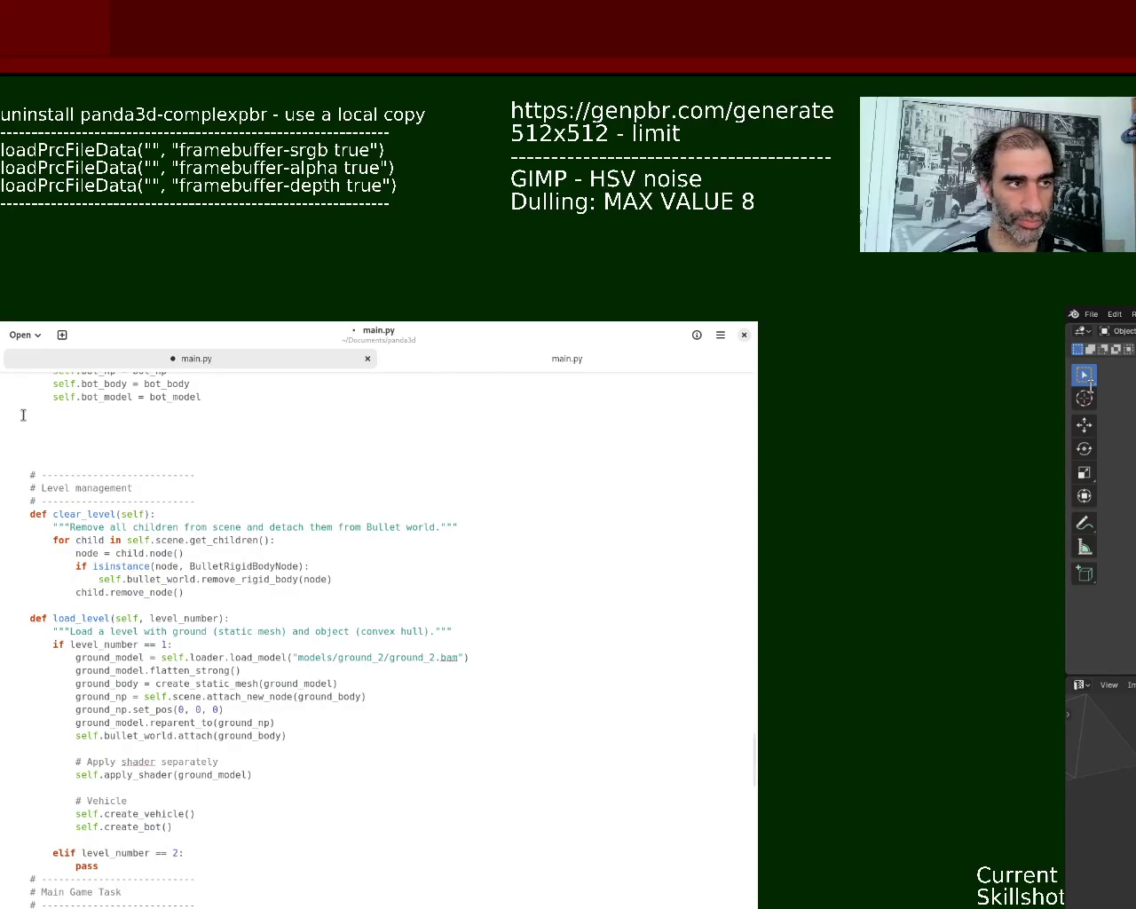
key("Delete")
key("Delete")
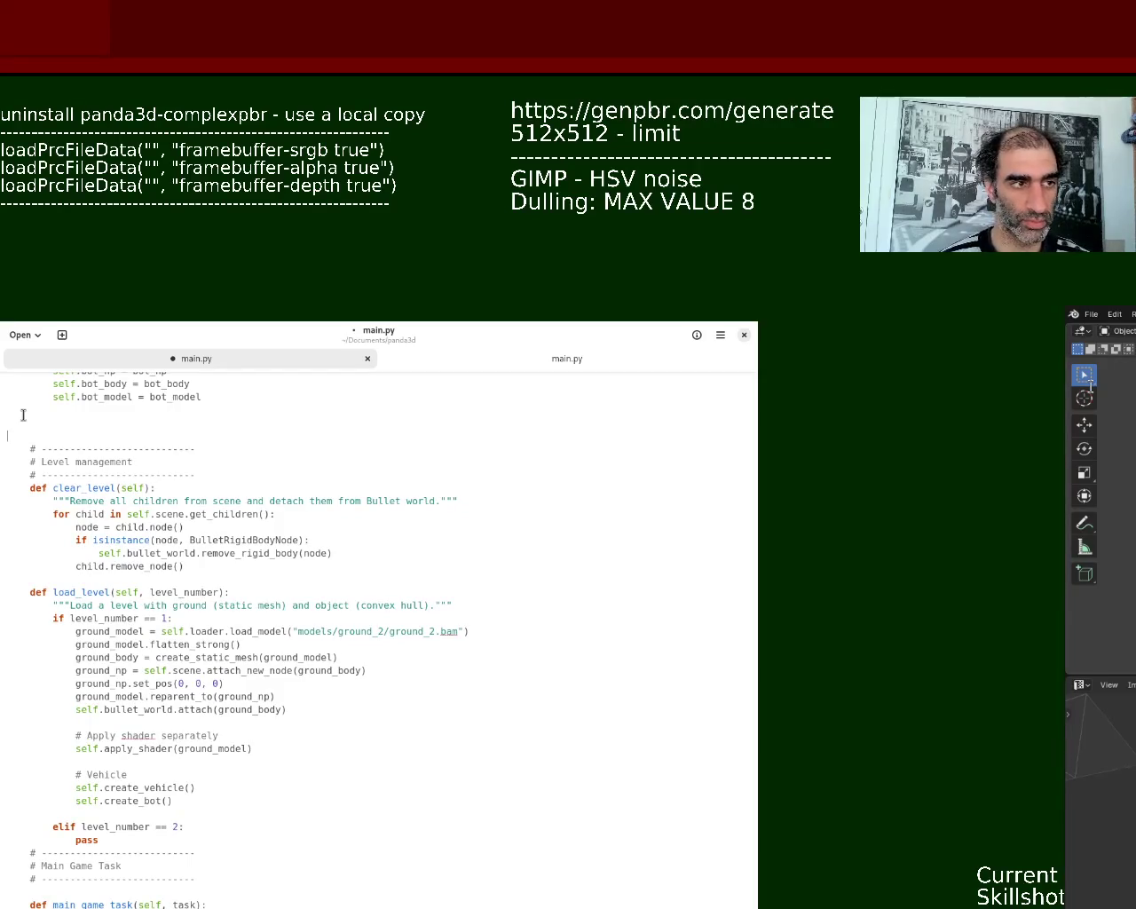
key("ctrl+s")
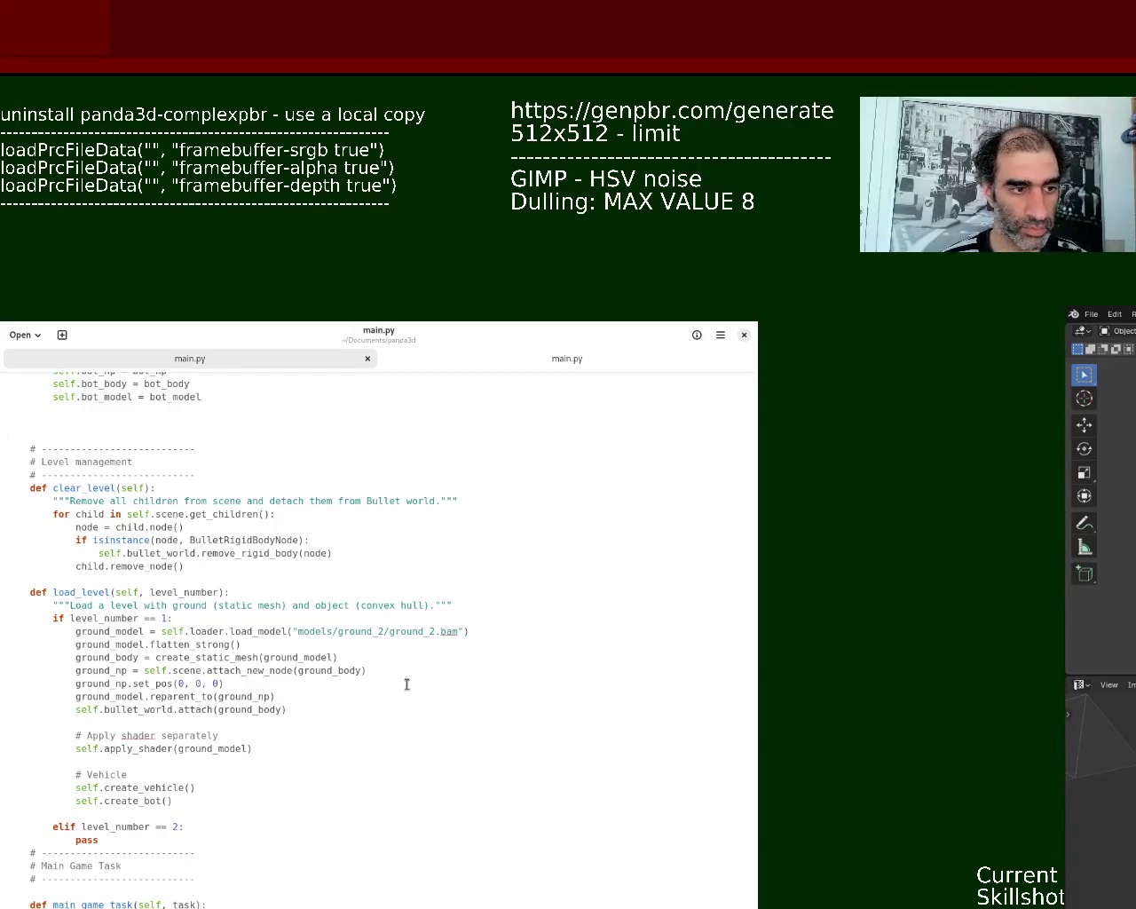
mouse_move(752, 768)
mouse_move(751, 765)
left_mouse_down()
mouse_move(738, 411)
mouse_move(741, 479)
mouse_move(751, 432)
left_mouse_up()
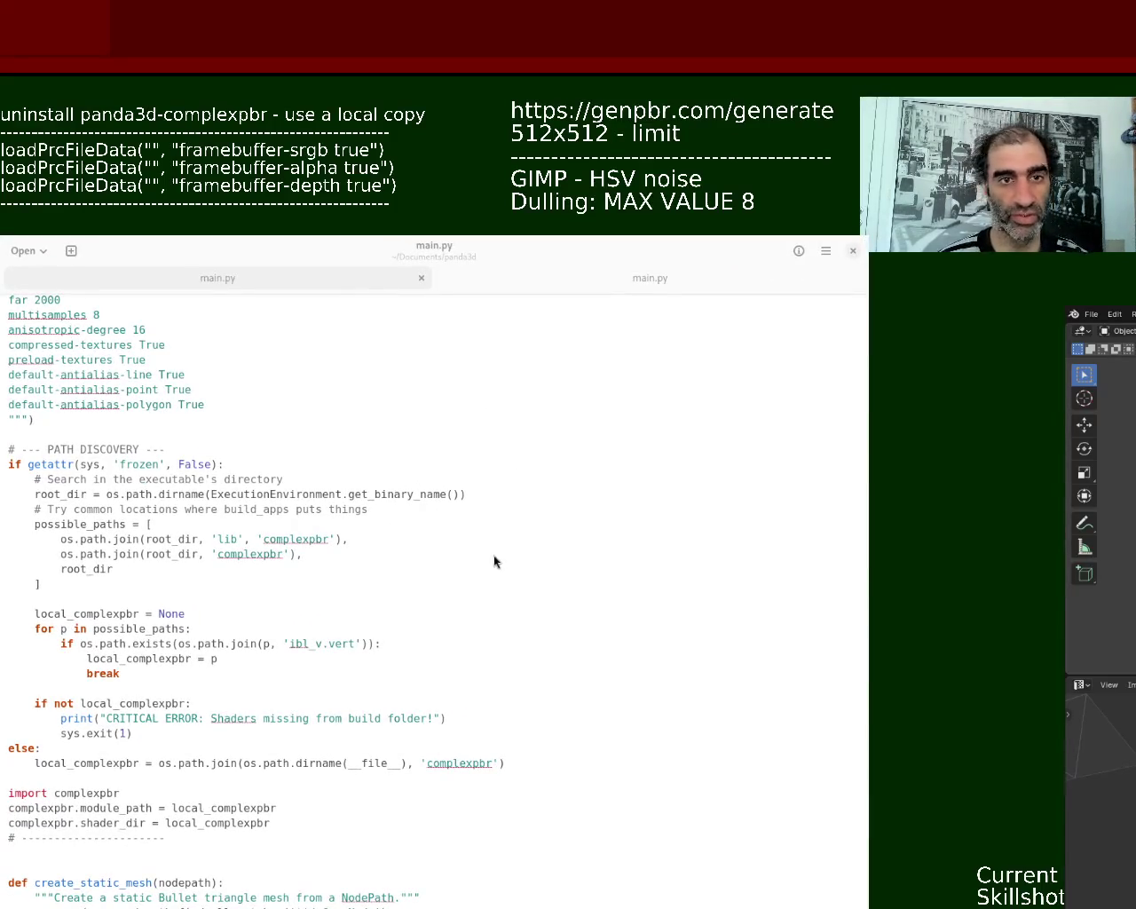
- Delete the blank line after framebuffer-multisample True in the load_prc_file_data block
left_click(253, 655)
mouse_move(15, 449)
left_mouse_down()
mouse_move(222, 658)
mouse_move(41, 750)
left_mouse_up()
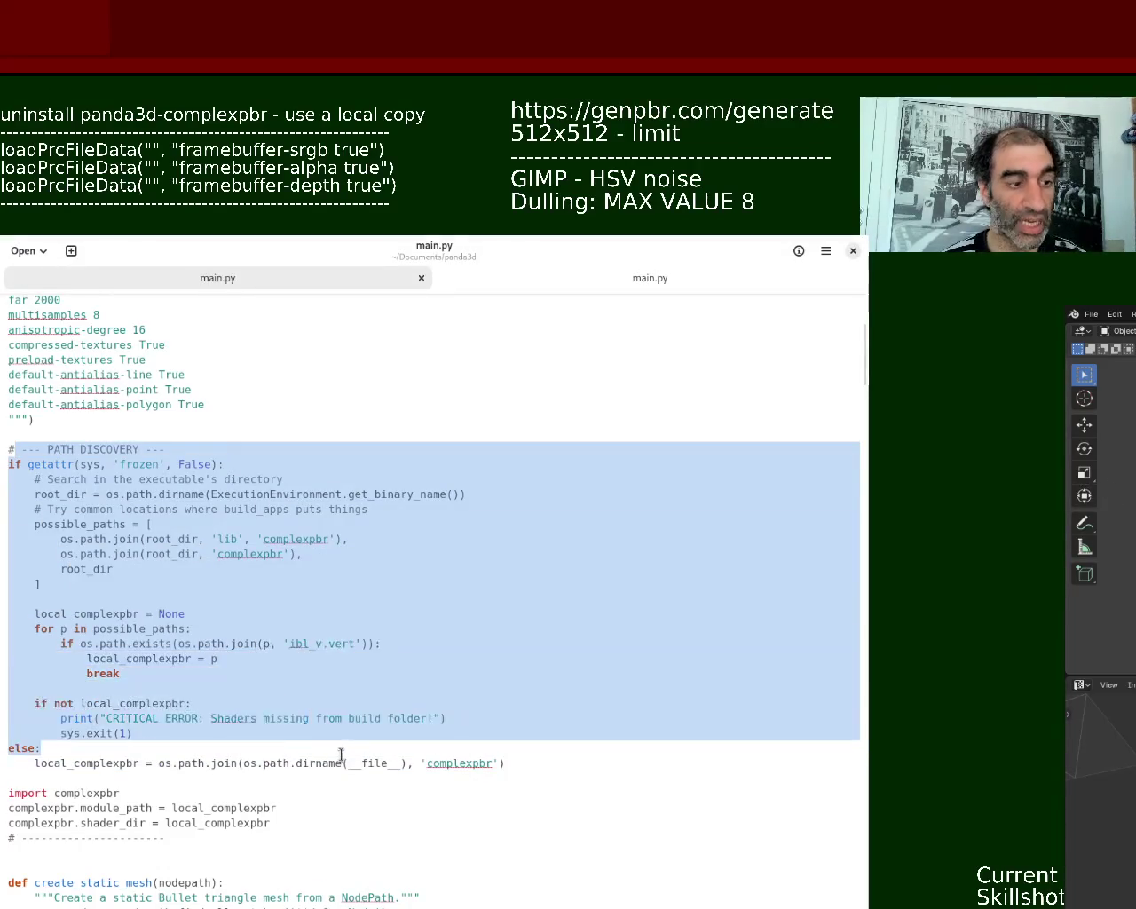
left_click(252, 835)
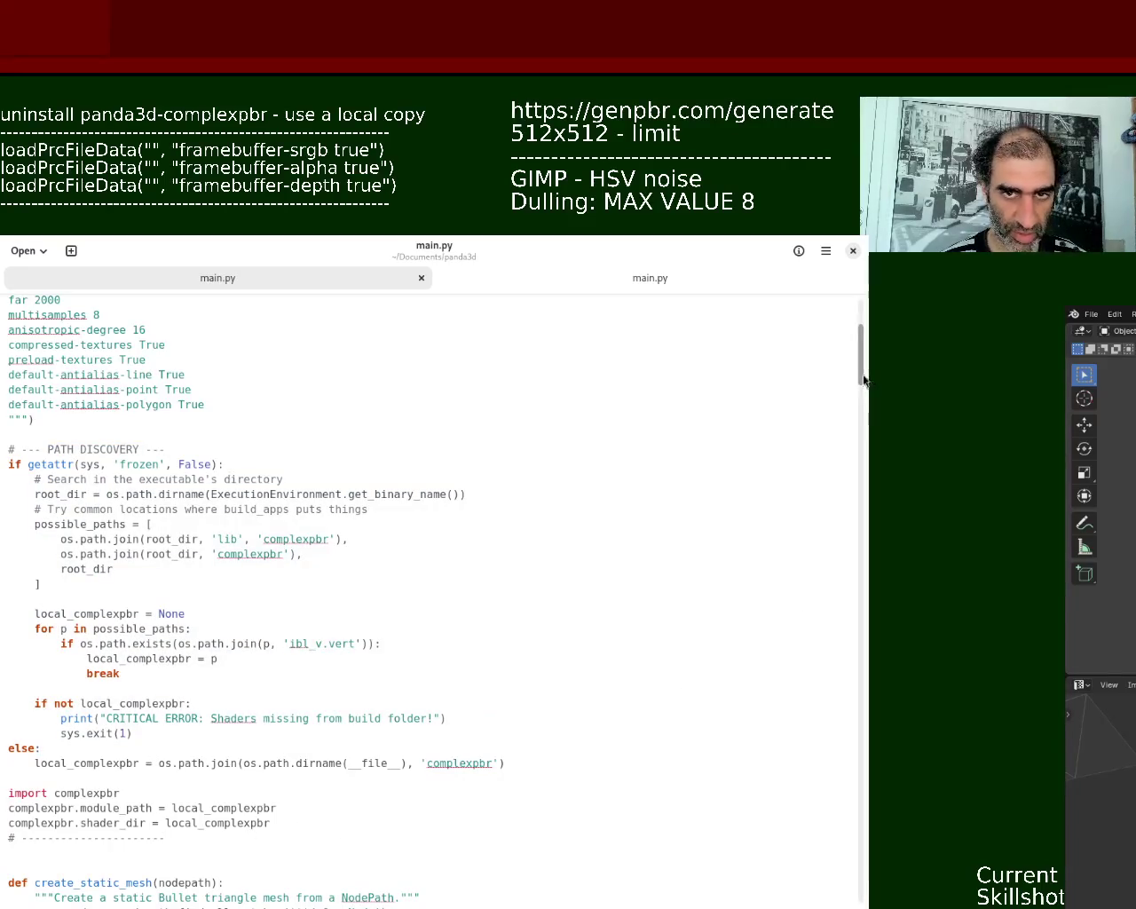
left_click_drag(865, 380, 868, 325)
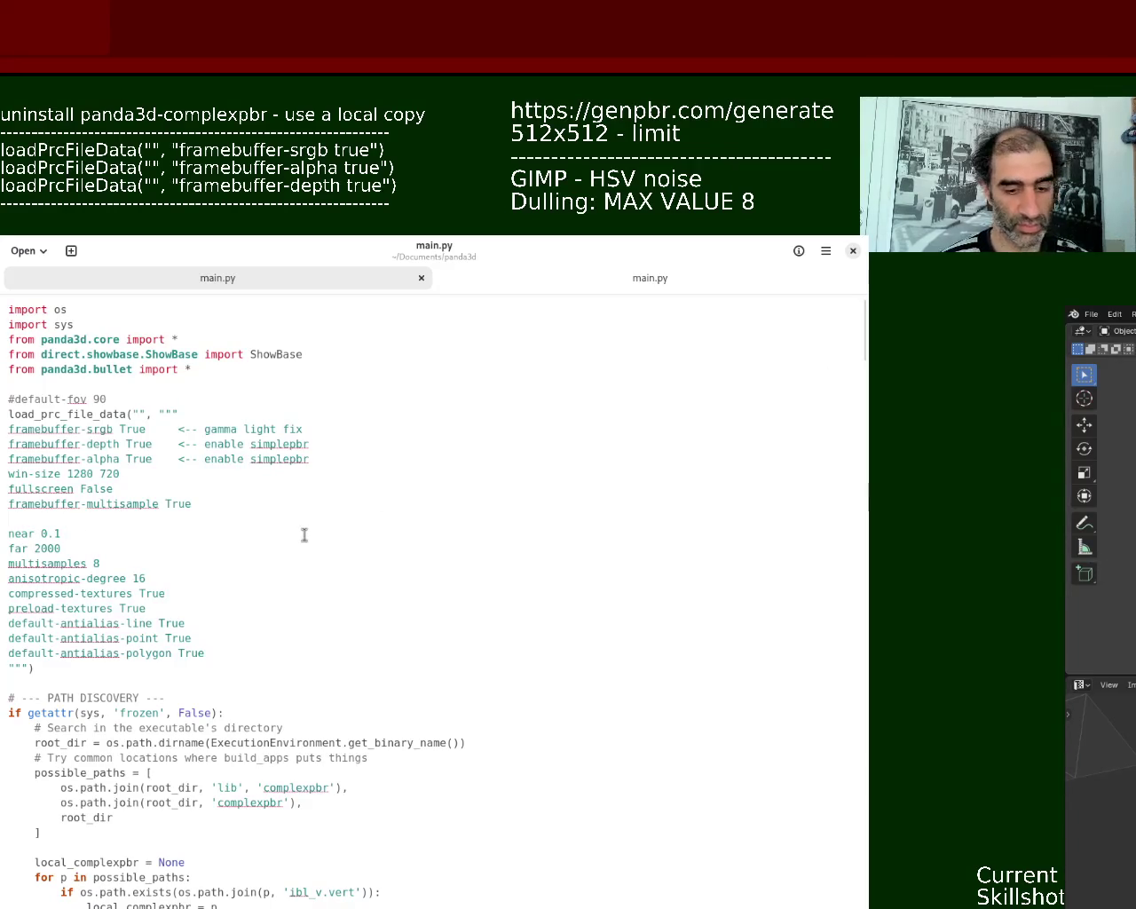
key("BackSpace")
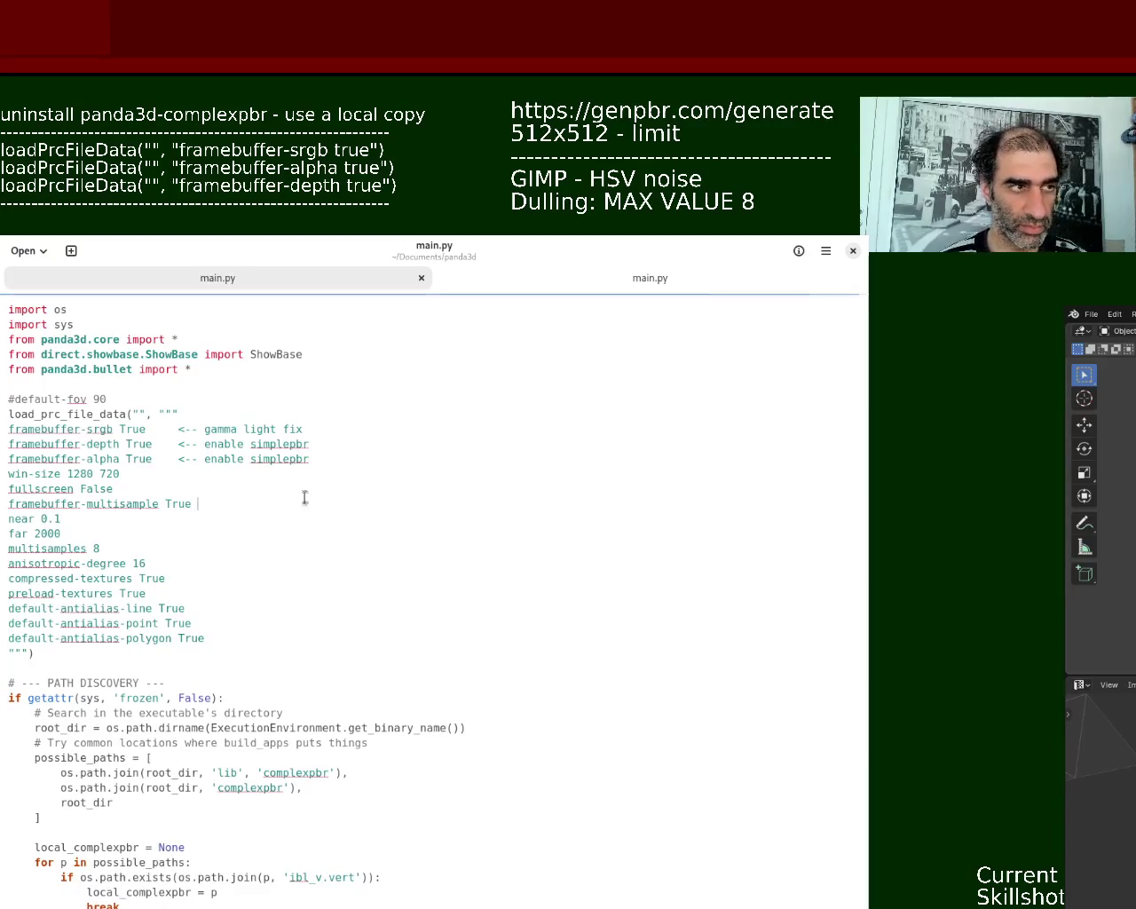
left_click_drag(859, 342, 854, 406)
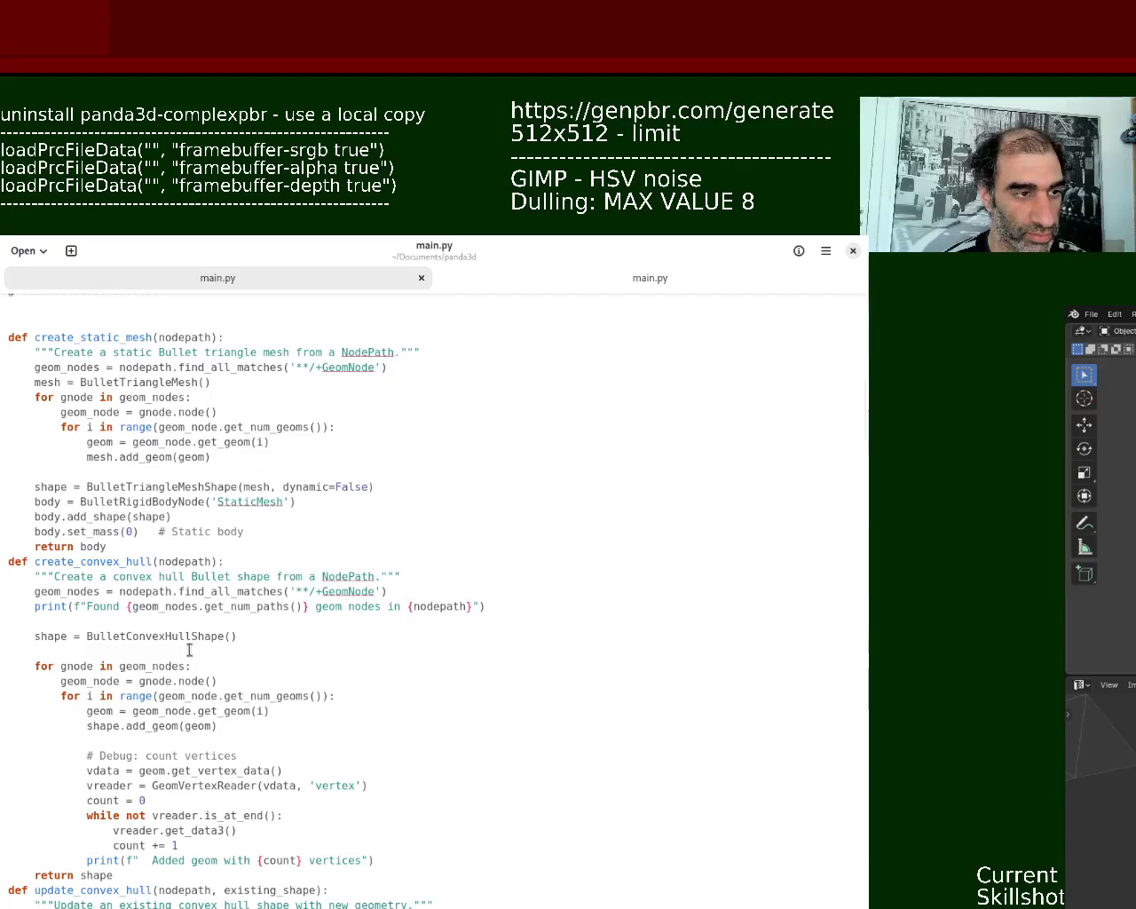
left_click_drag(865, 408, 866, 320)
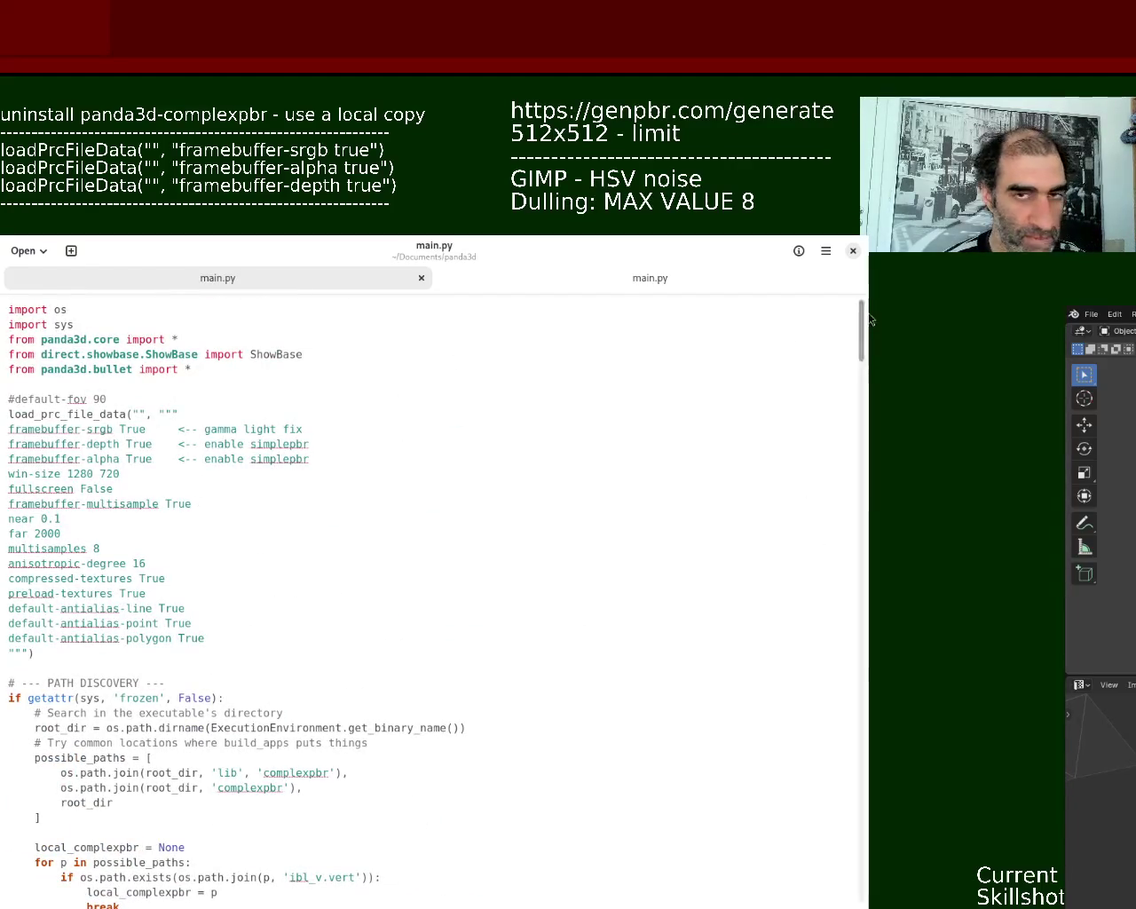
scroll(866, 364, "down", 2)
left_click_drag(865, 362, 867, 505)
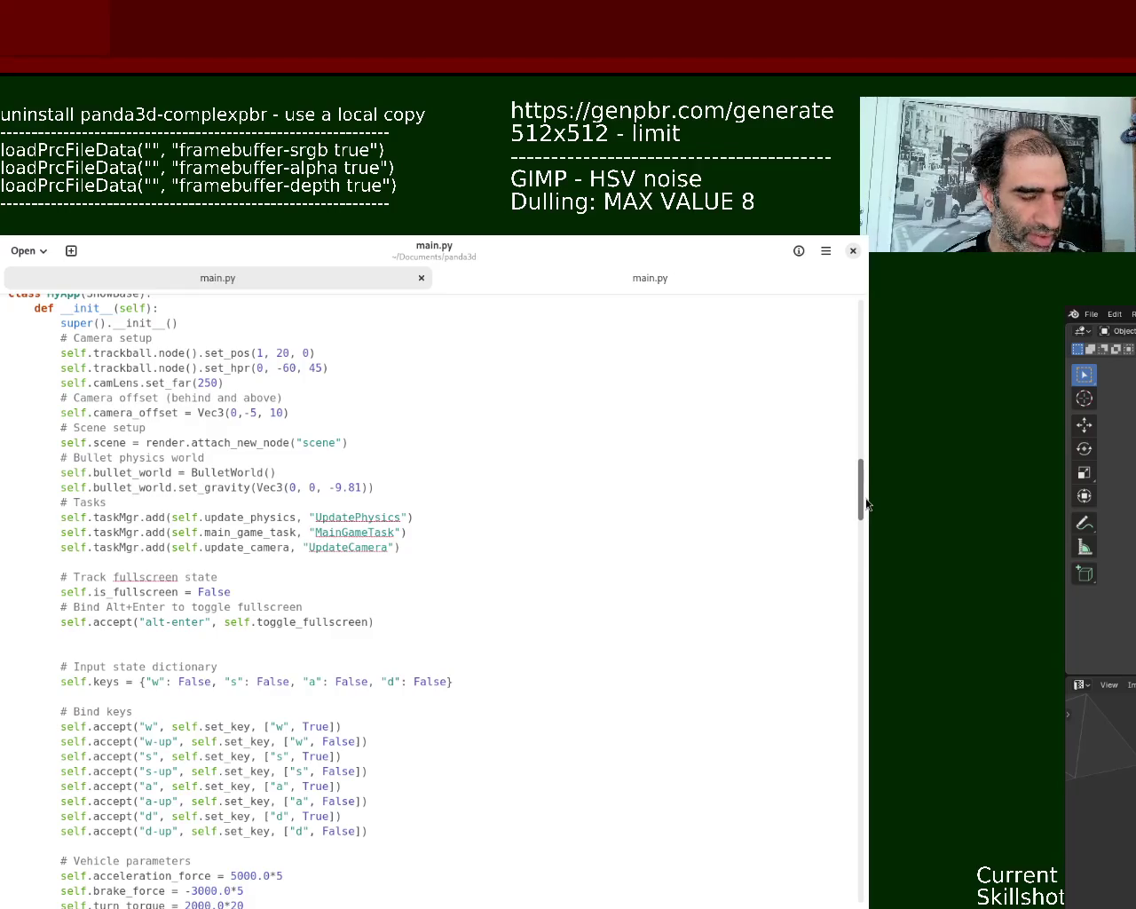
left_click_drag(867, 504, 869, 517)
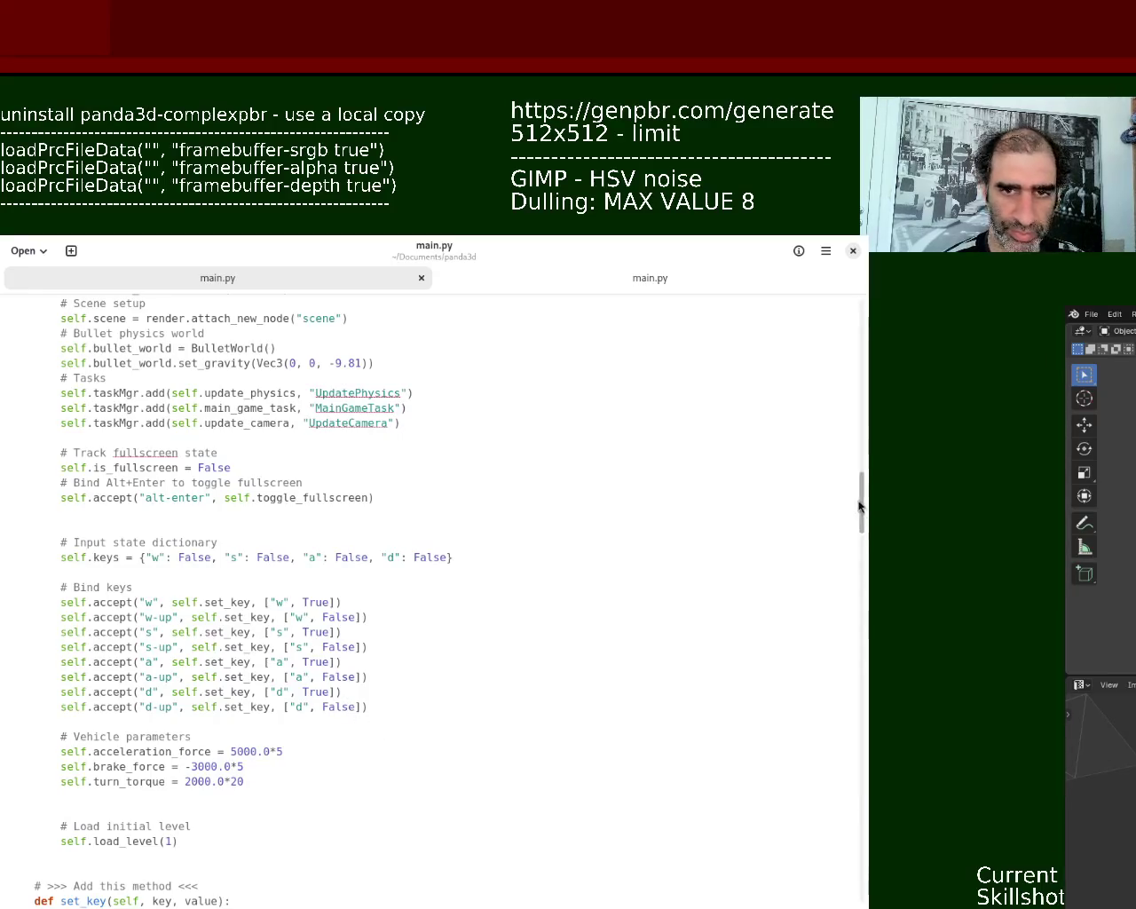
scroll(857, 526, "down", 5)
scroll(853, 524, "up", 1)
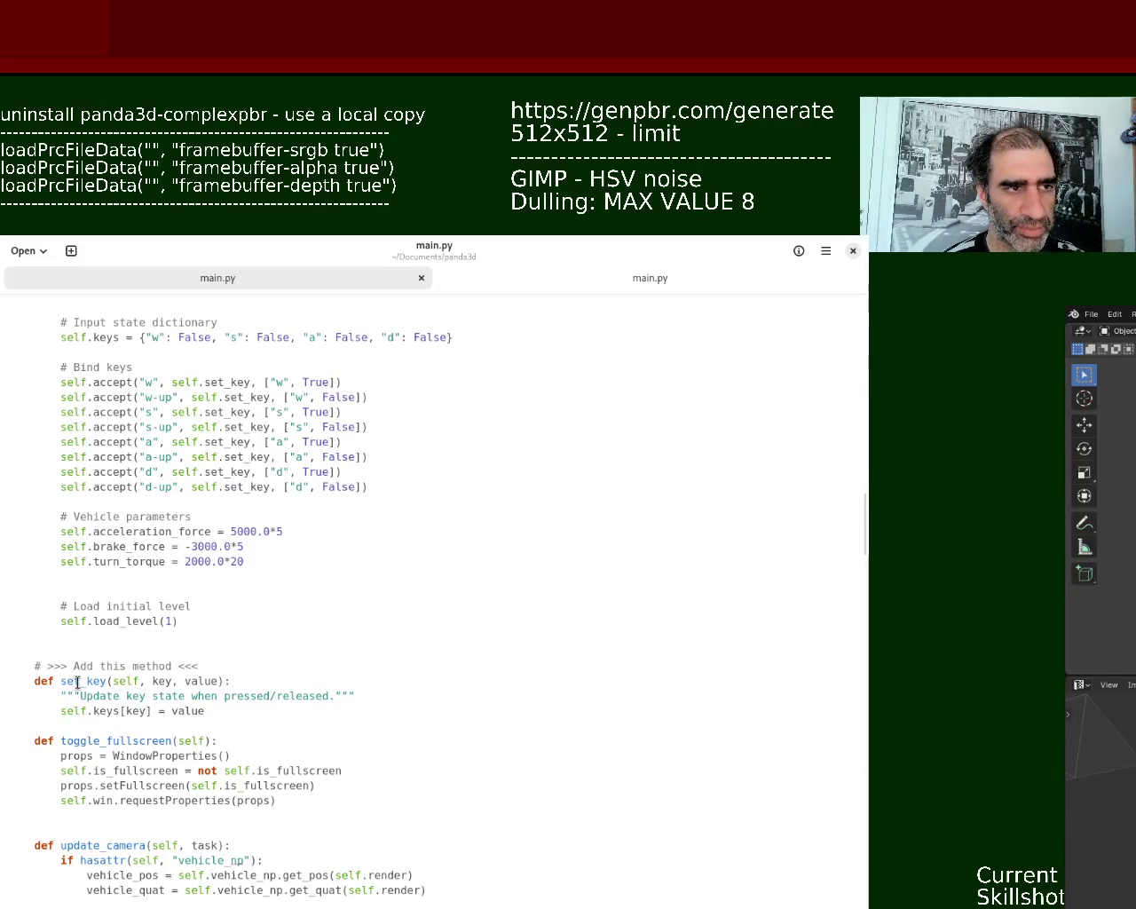
left_click_drag(205, 441, 238, 441)
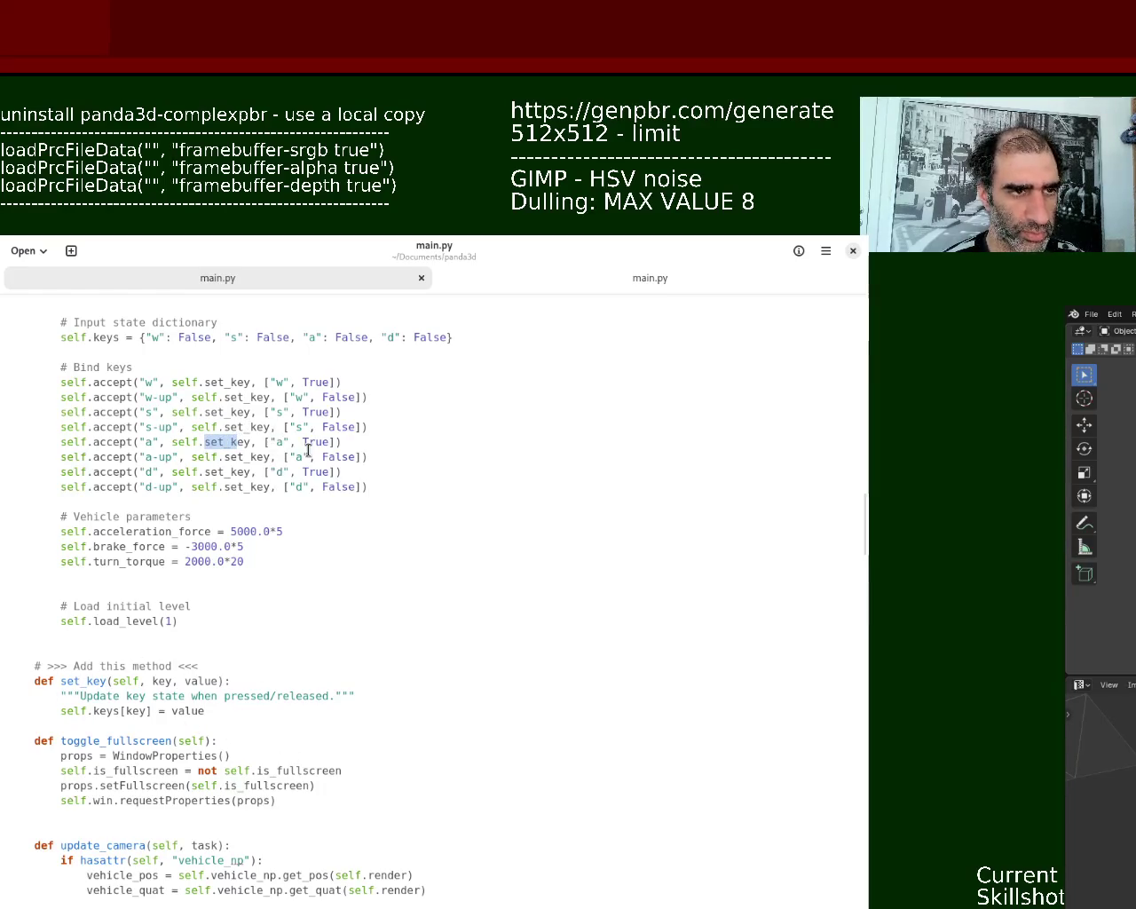
left_click_drag(54, 711, 233, 706)
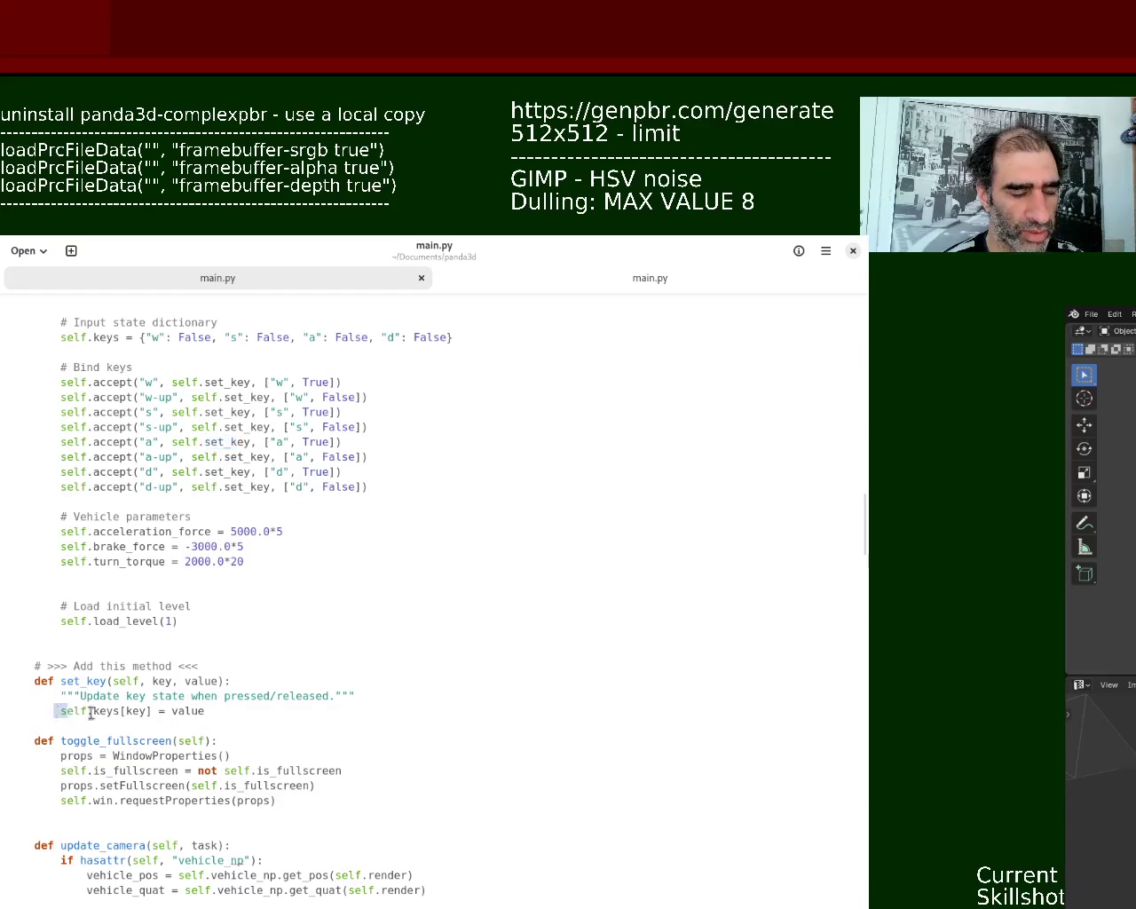
left_click(276, 713)
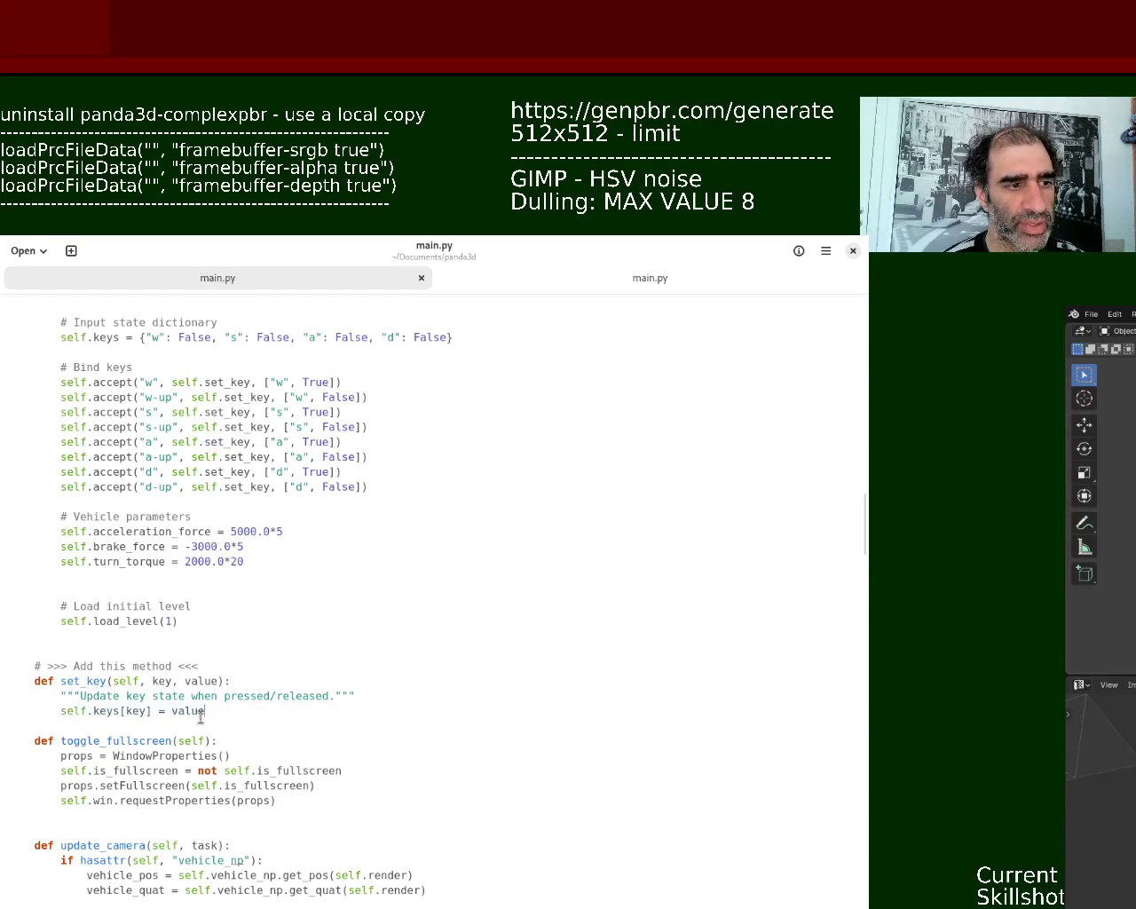
left_click_drag(73, 712, 228, 710)
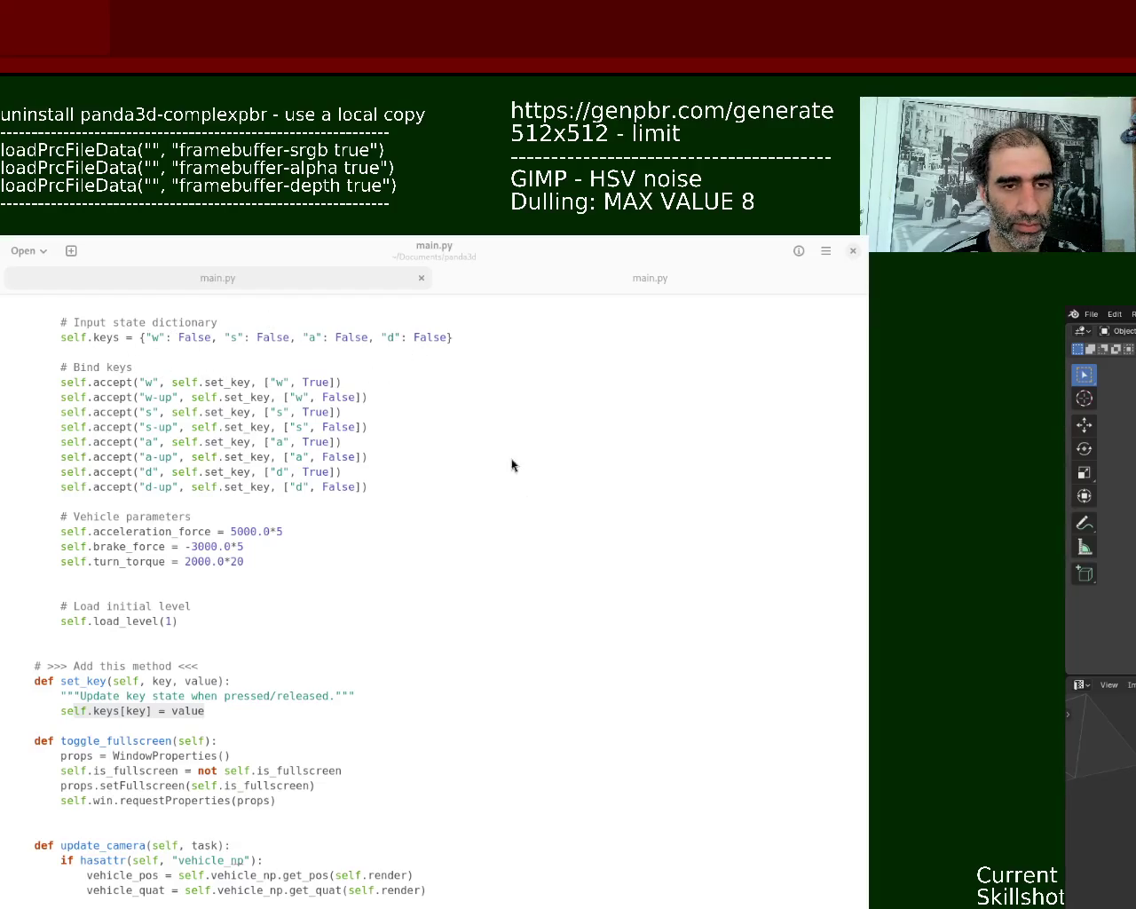
- Inspect the w, s, a and d key names in the accept bindings and keys dictionary
left_click_drag(151, 337, 375, 340)
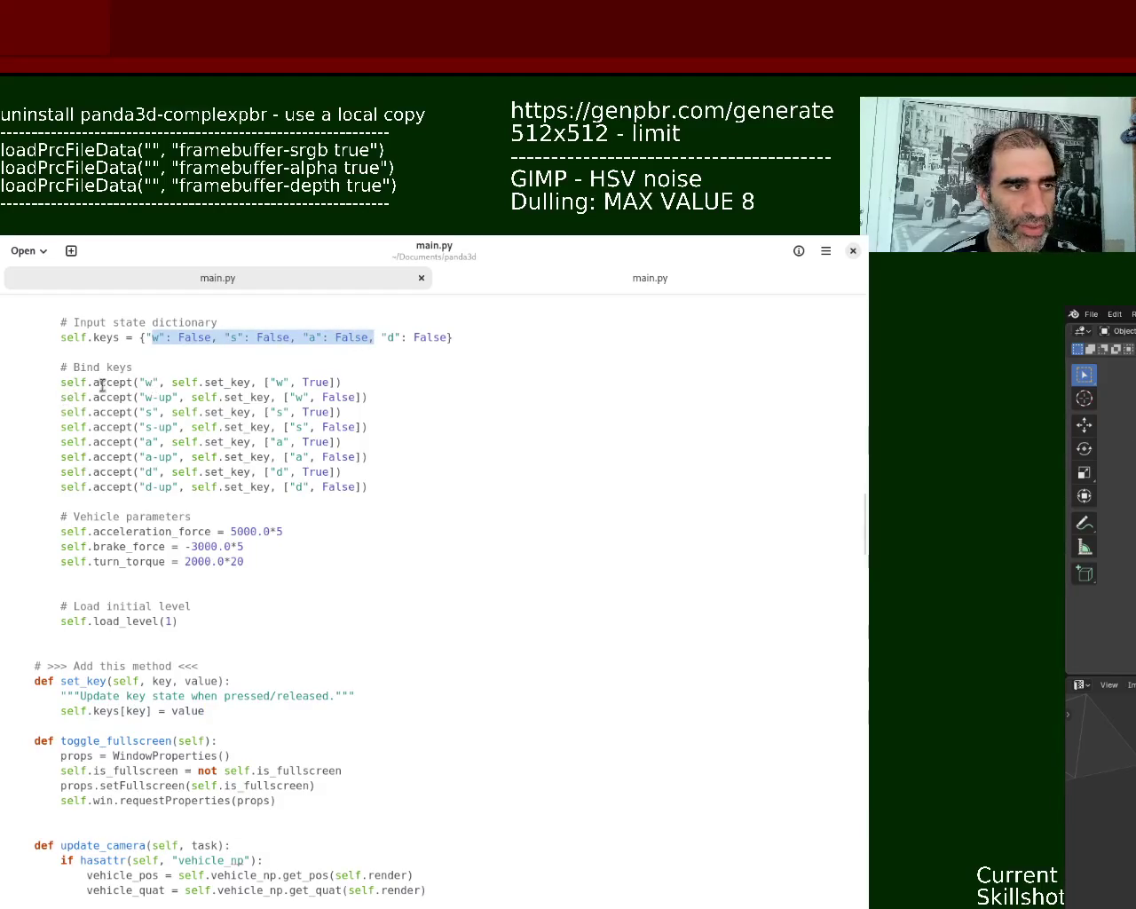
double_click(147, 383)
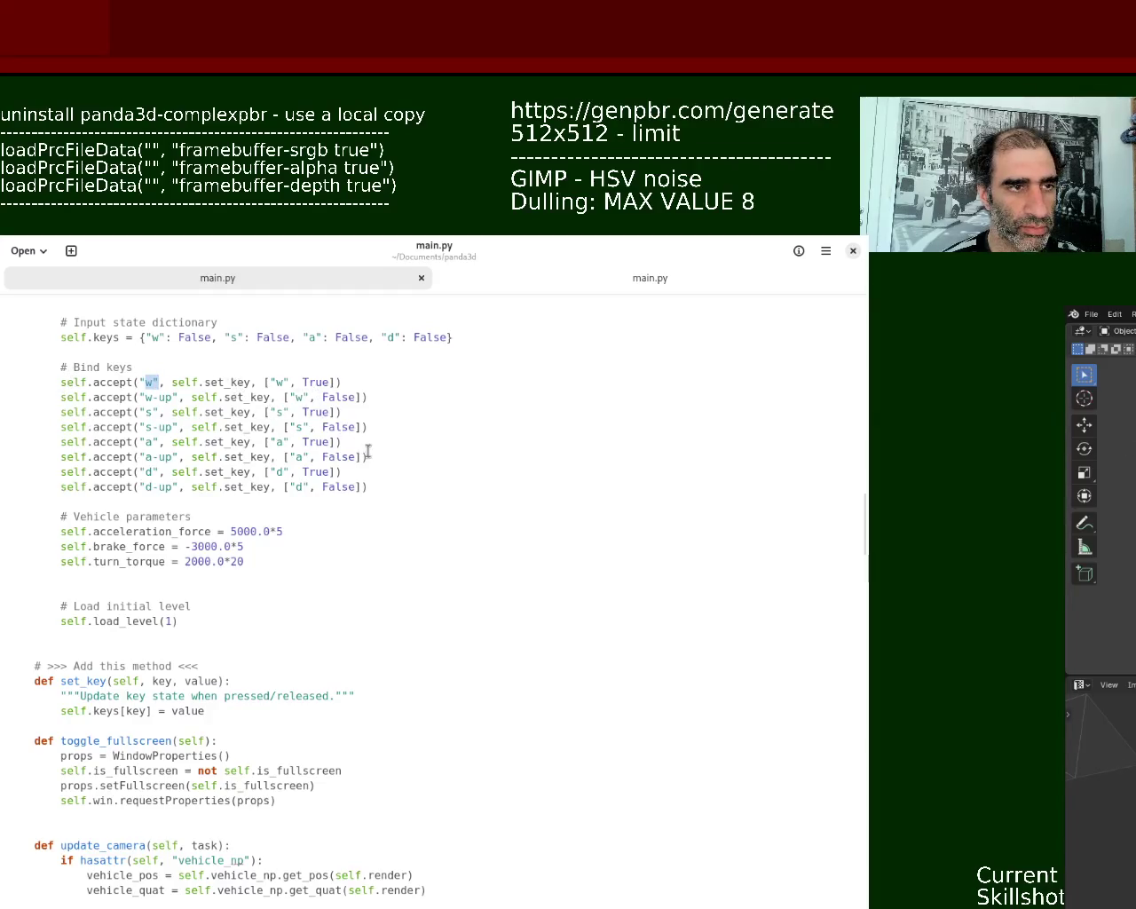
left_click(284, 396)
left_click_drag(139, 381, 165, 383)
left_click(193, 383)
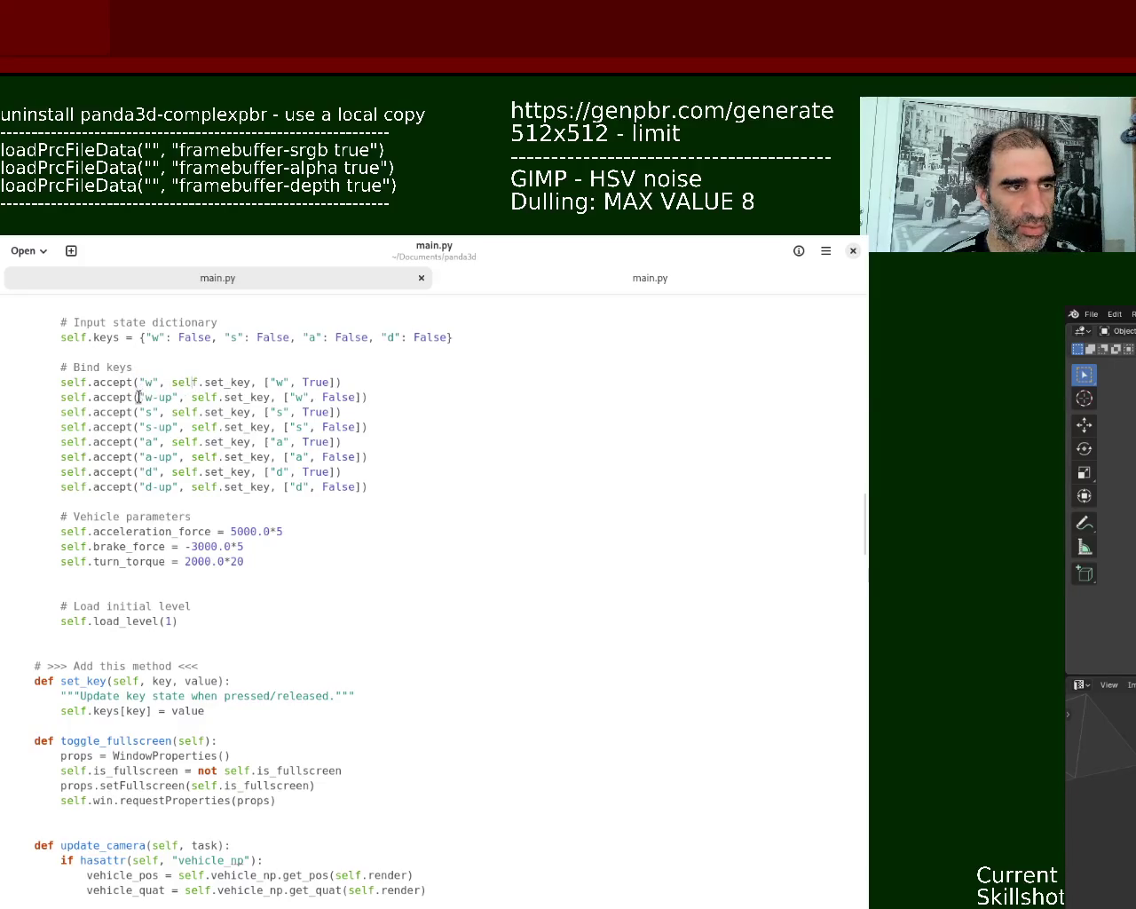
double_click(149, 383)
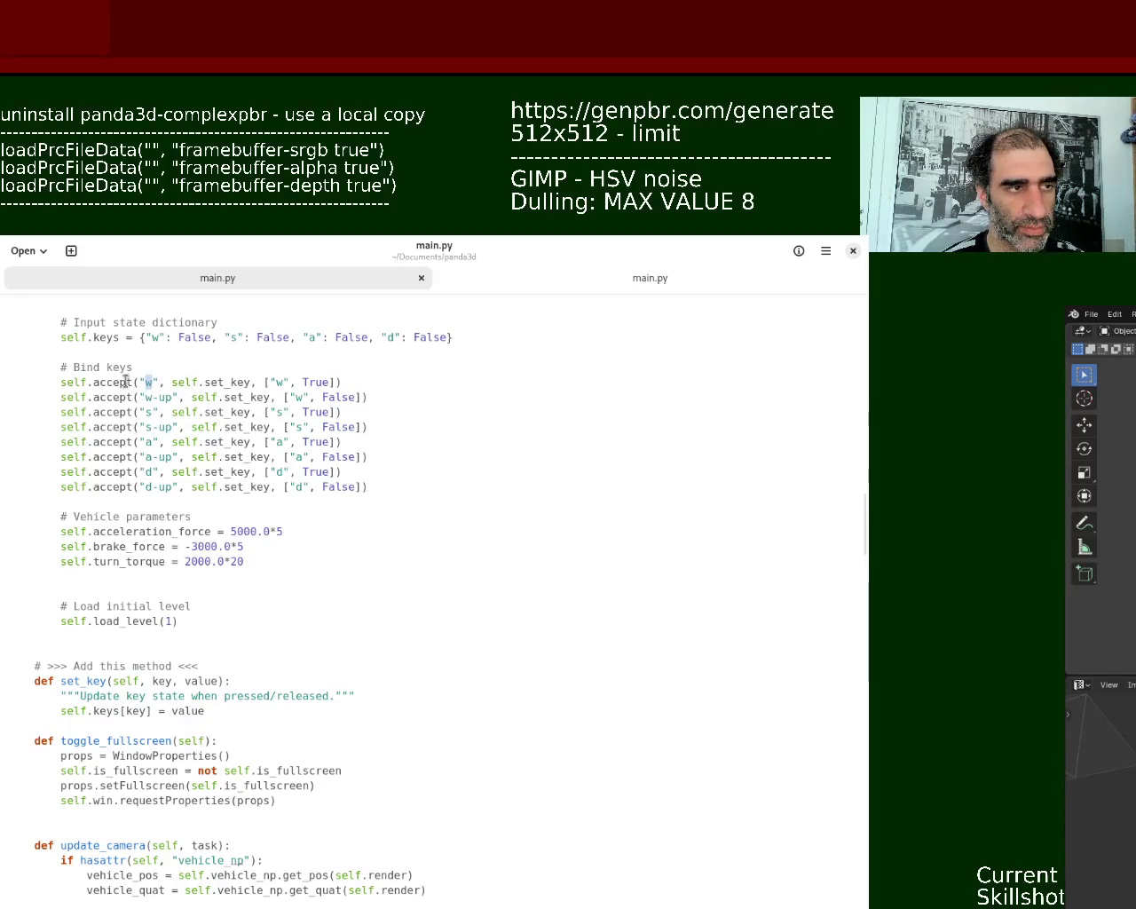
double_click(111, 382)
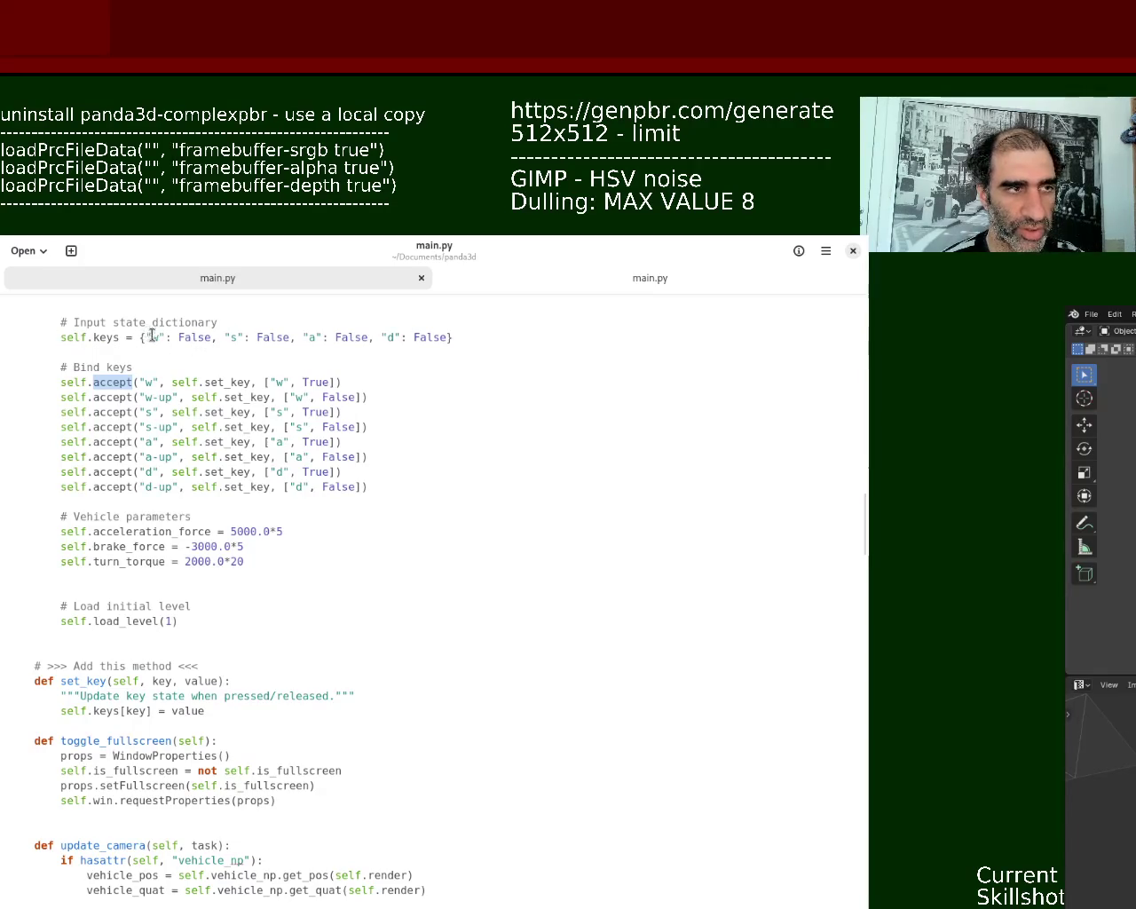
double_click(157, 337)
double_click(234, 337)
double_click(312, 337)
double_click(390, 338)
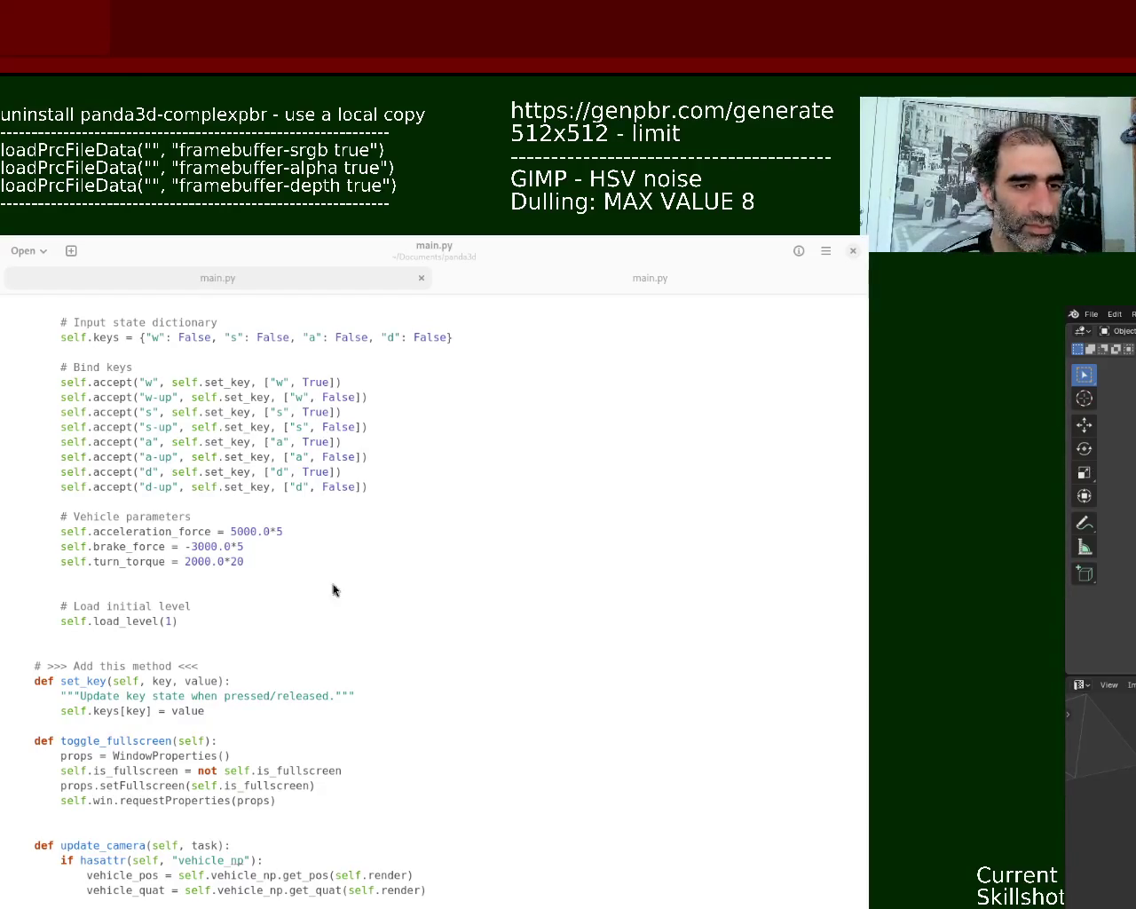
- Look over the set_key method and undo the latest edit
left_click_drag(227, 712, 9, 698)
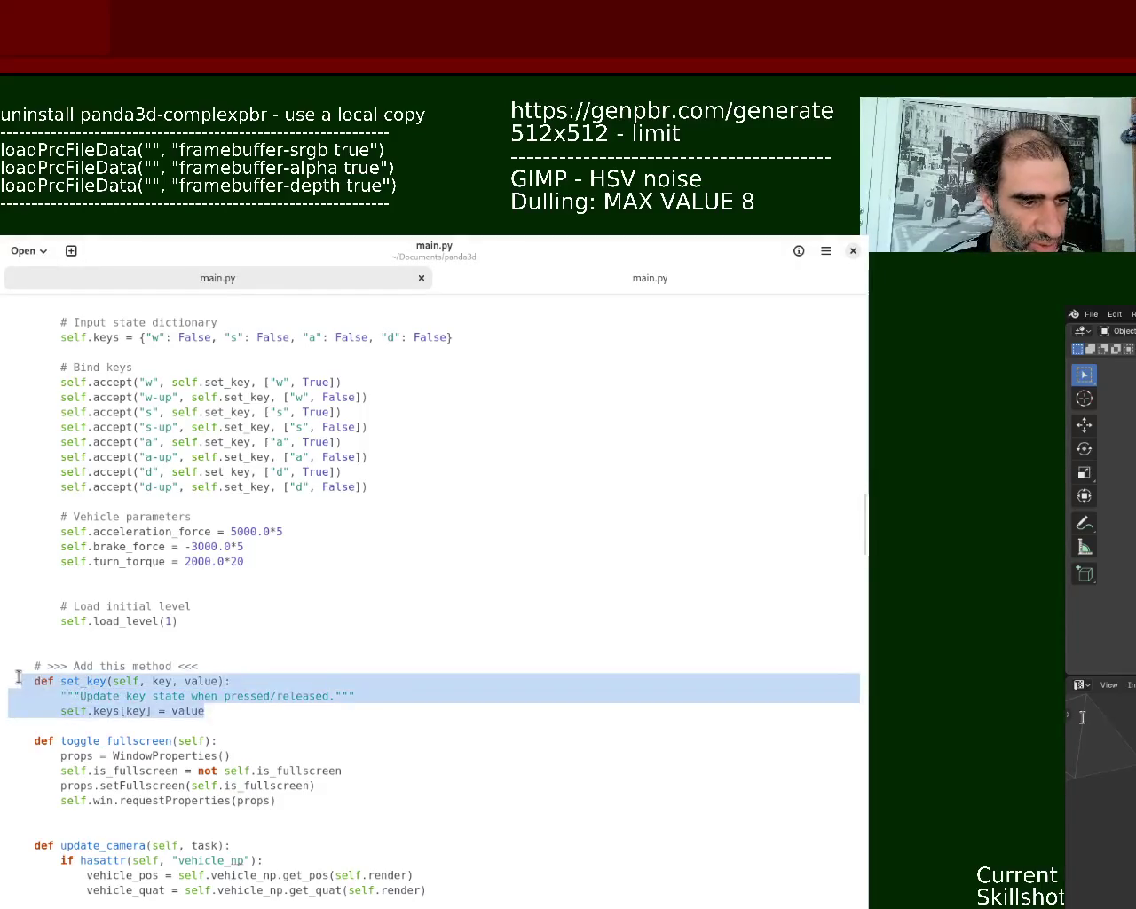
left_click(168, 701)
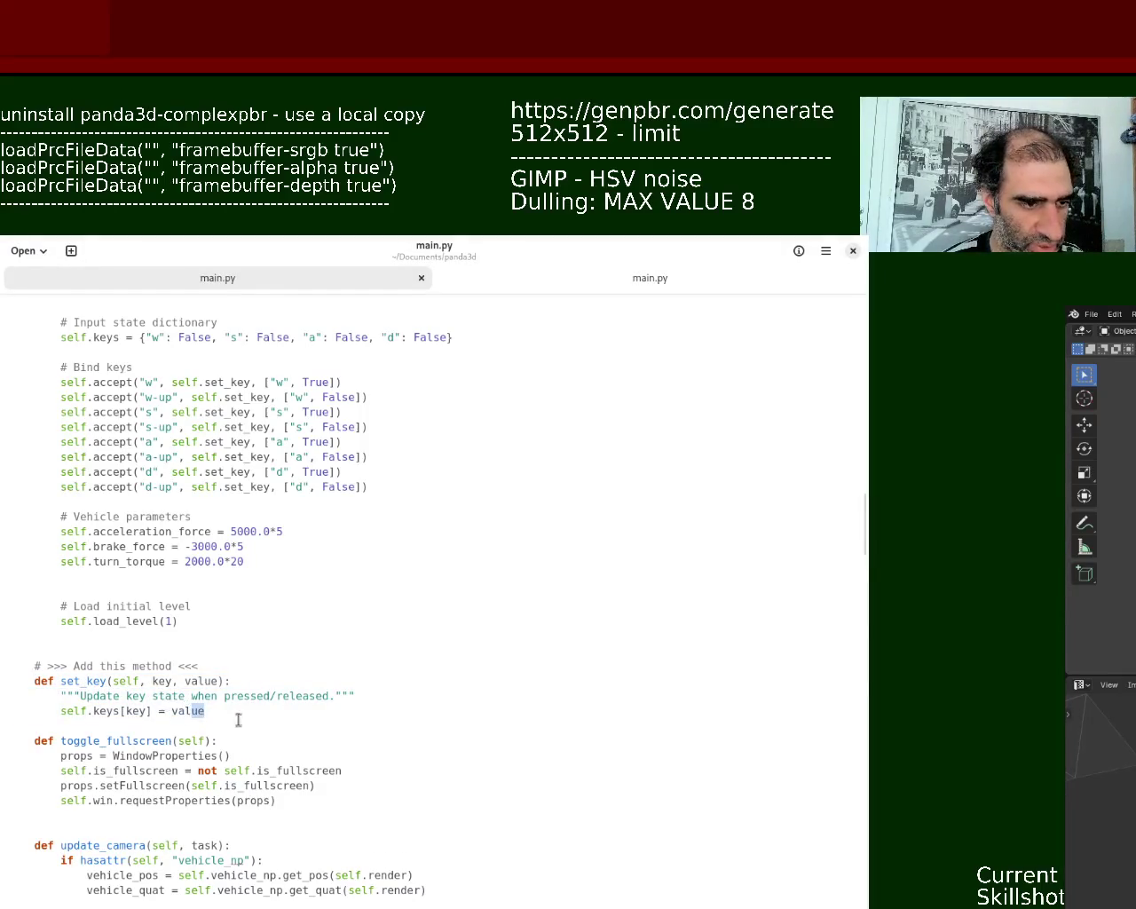
left_click(9, 665)
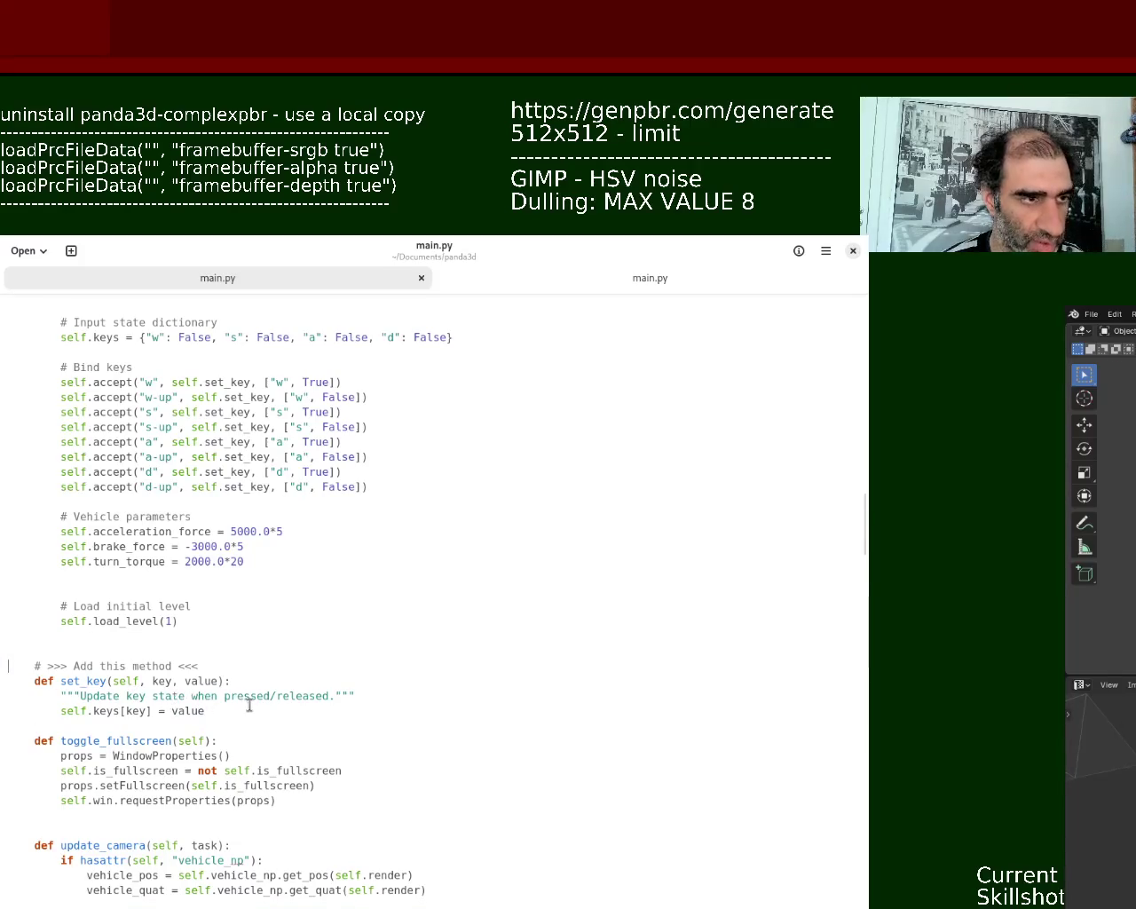
key("ctrl+z")
key("ctrl+z")
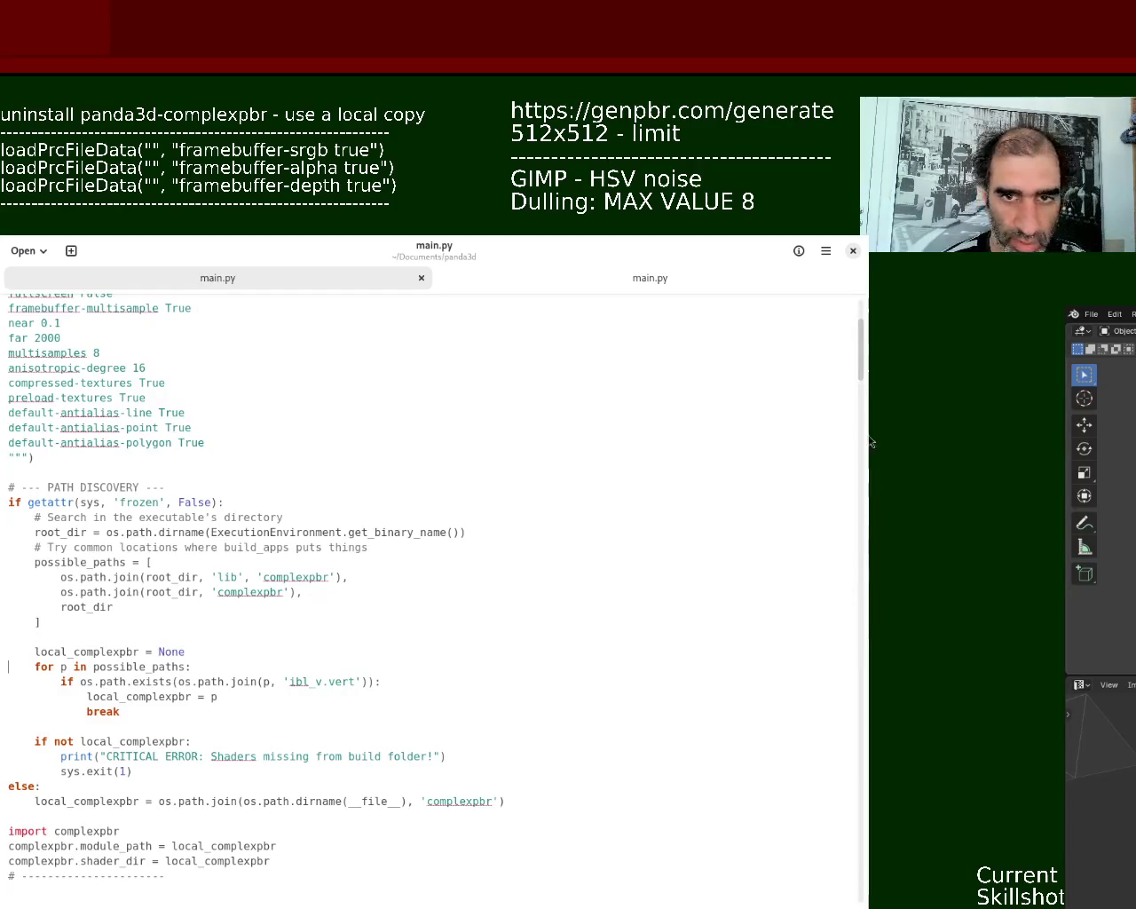
- Undo two more edits, restoring the blank line after framebuffer-multisample True, and save main.py
key("ctrl+z")
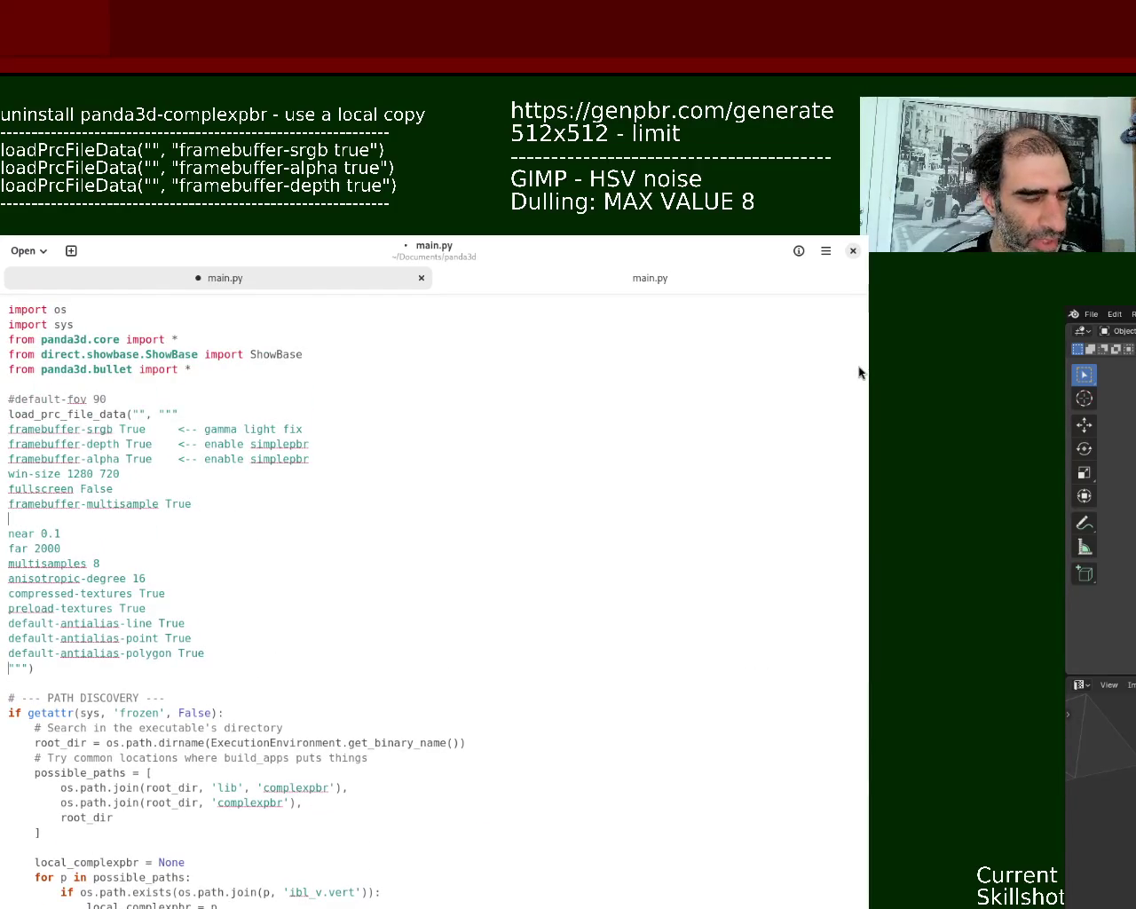
key("ctrl+z")
key("ctrl+z")
key("ctrl+z")
key("ctrl+z")
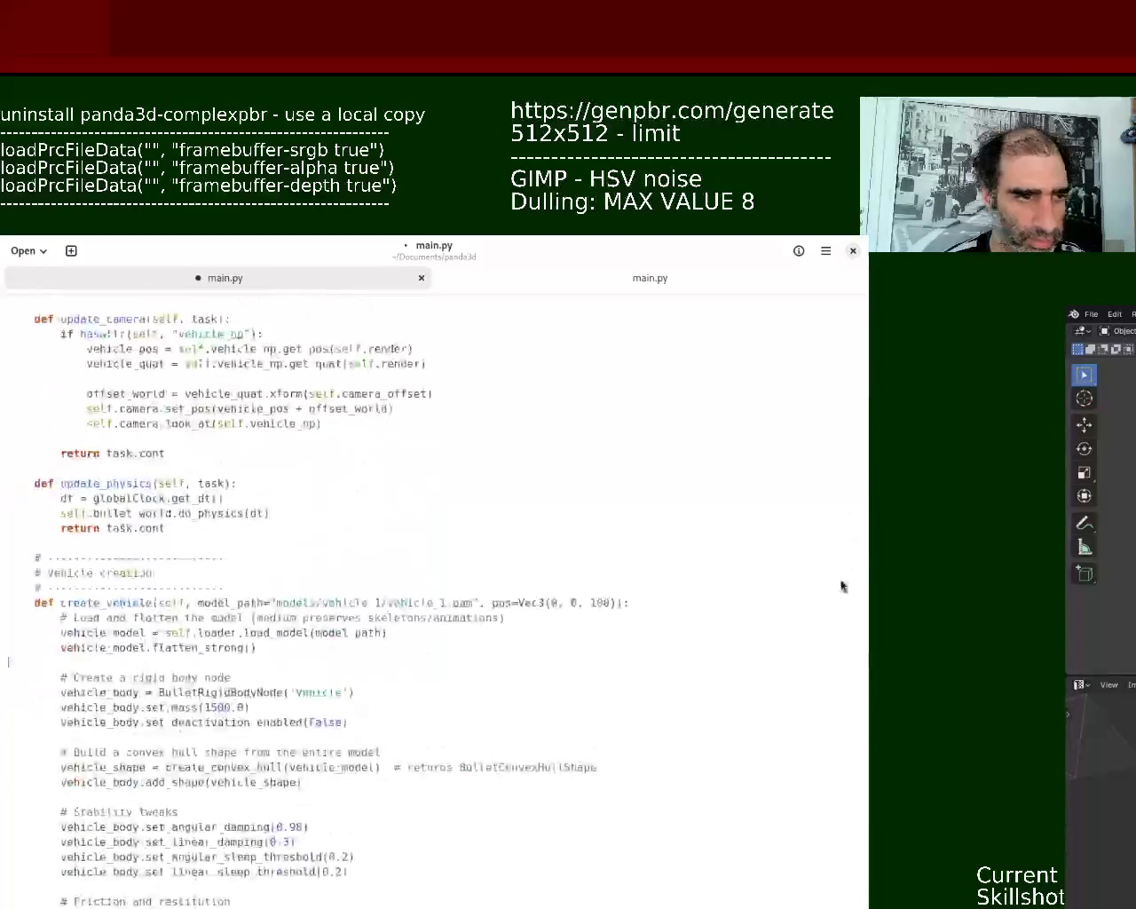
scroll(660, 489, "up", 1)
left_click_drag(861, 581, 858, 552)
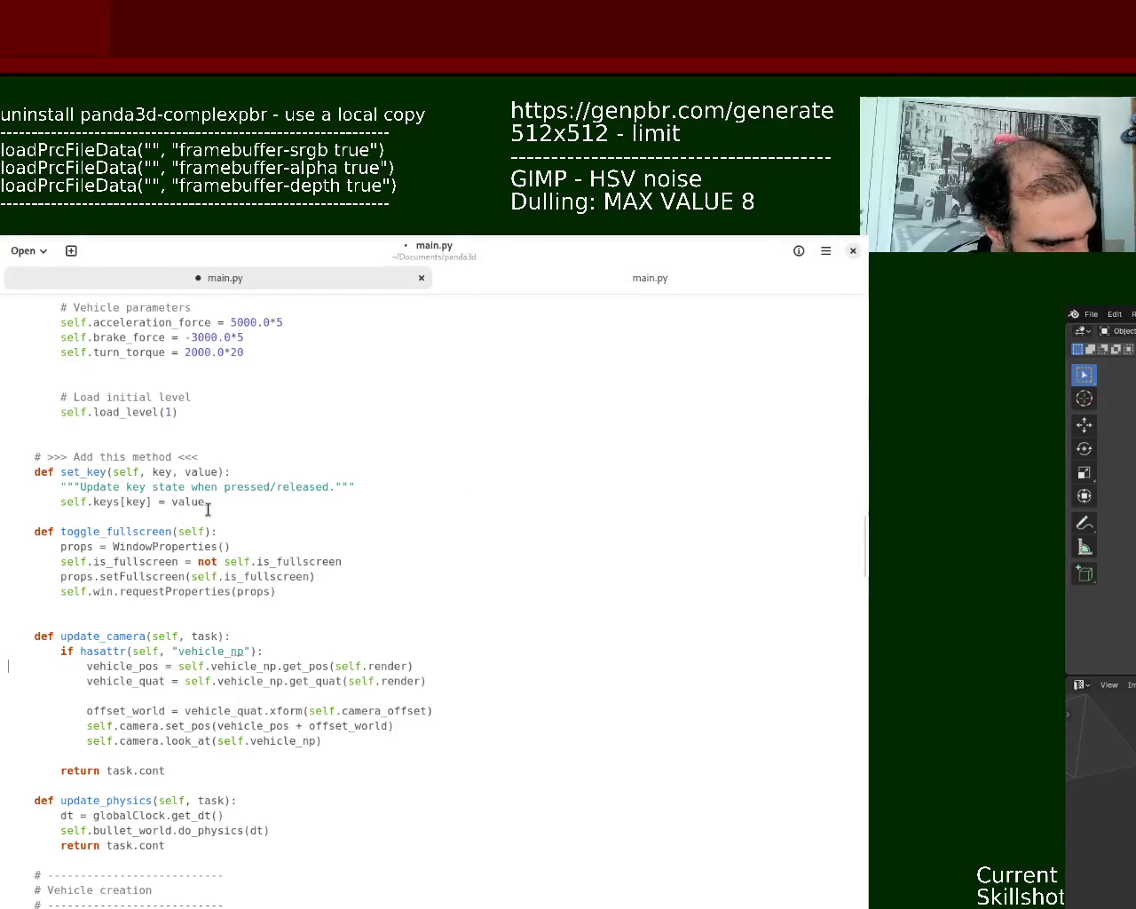
left_click_drag(206, 504, 205, 519)
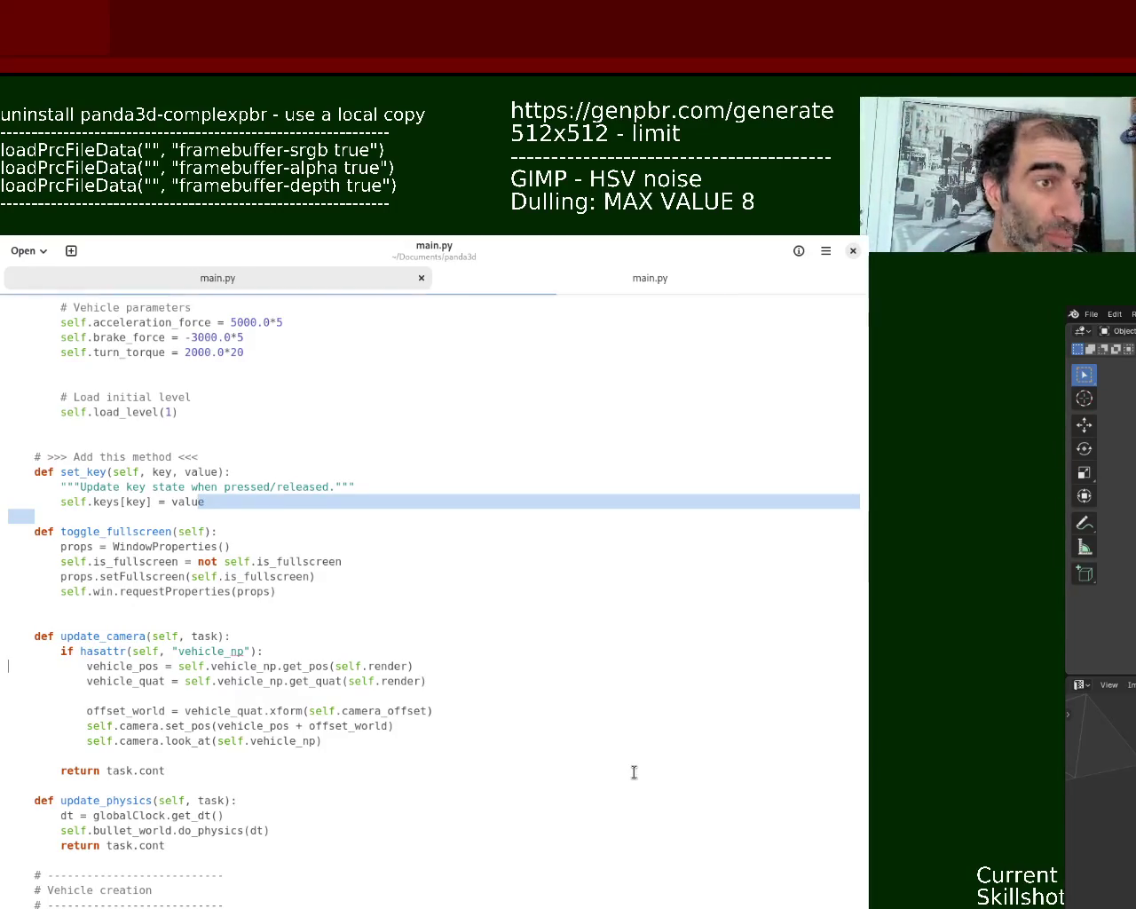
key("ctrl+s")
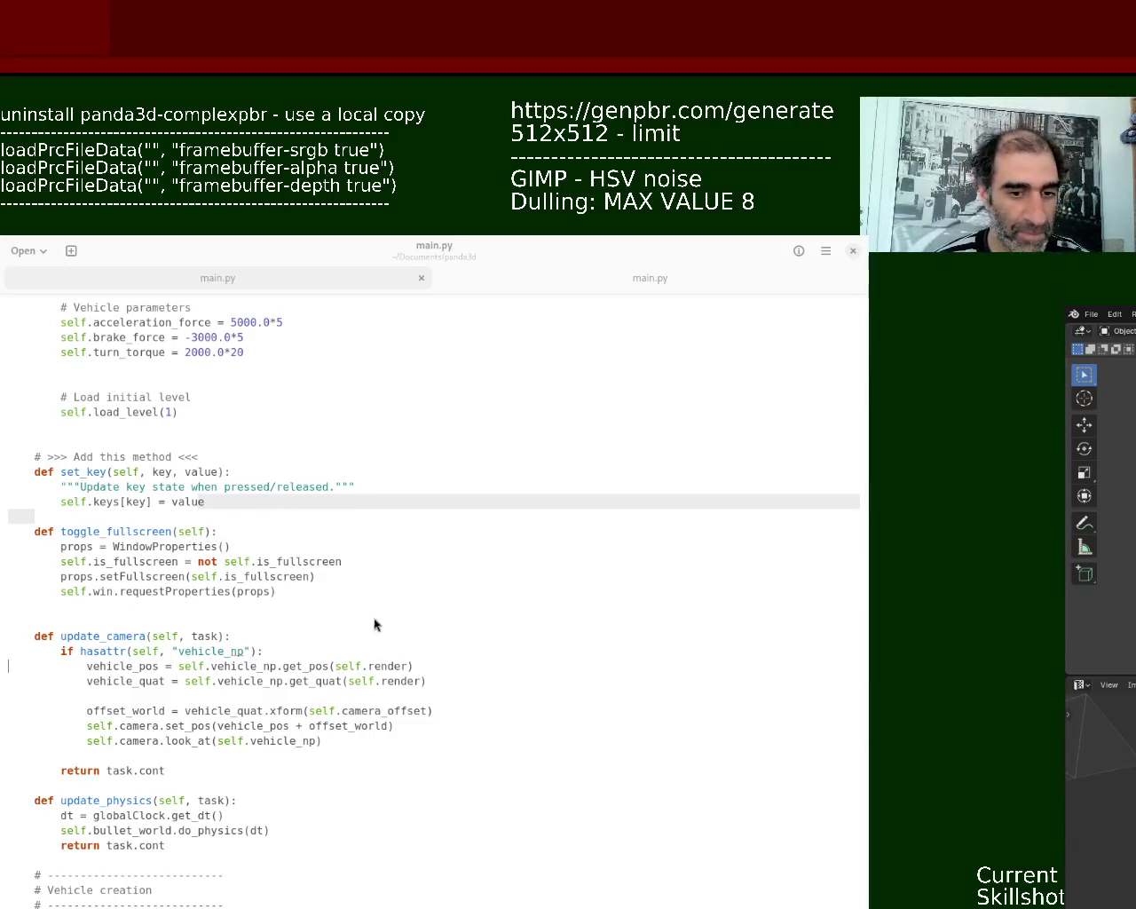
left_click(768, 459)
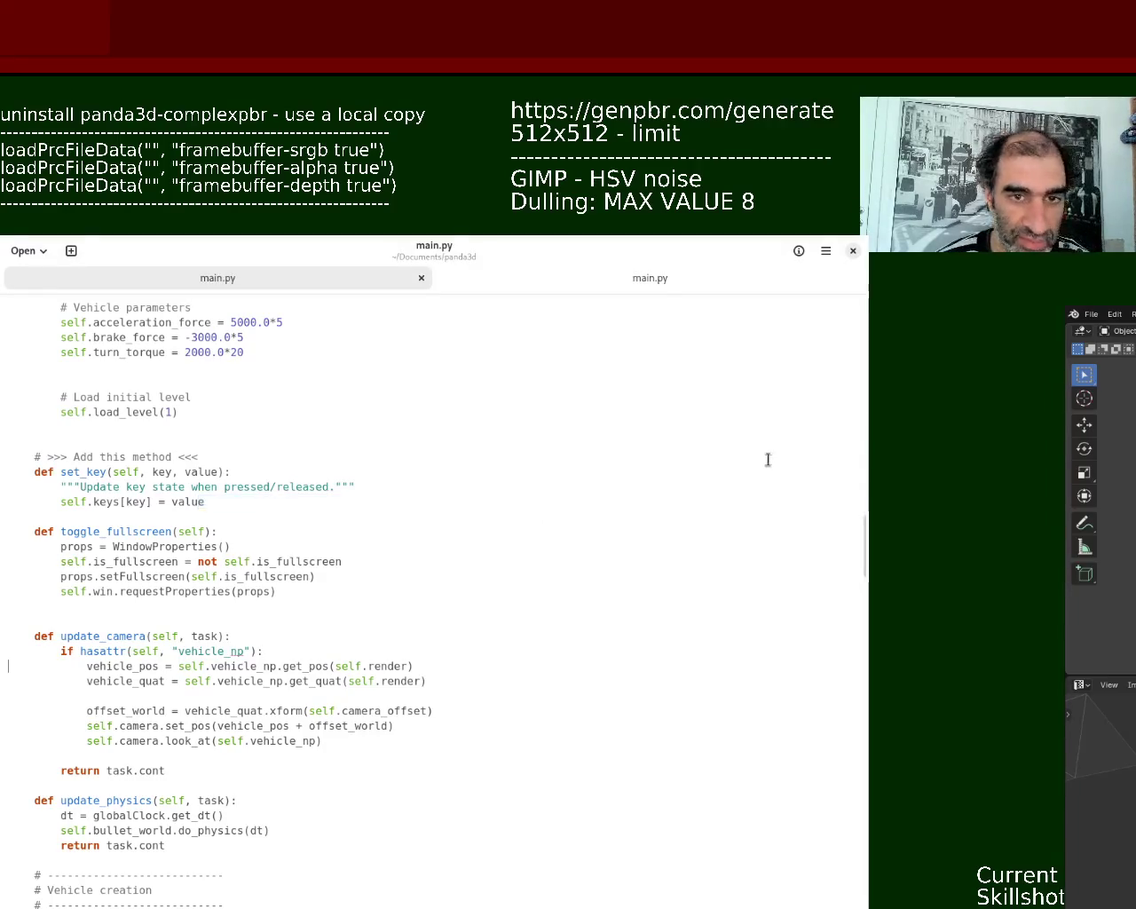
mouse_move(861, 550)
left_mouse_down()
mouse_move(870, 506)
mouse_move(837, 580)
left_mouse_up()
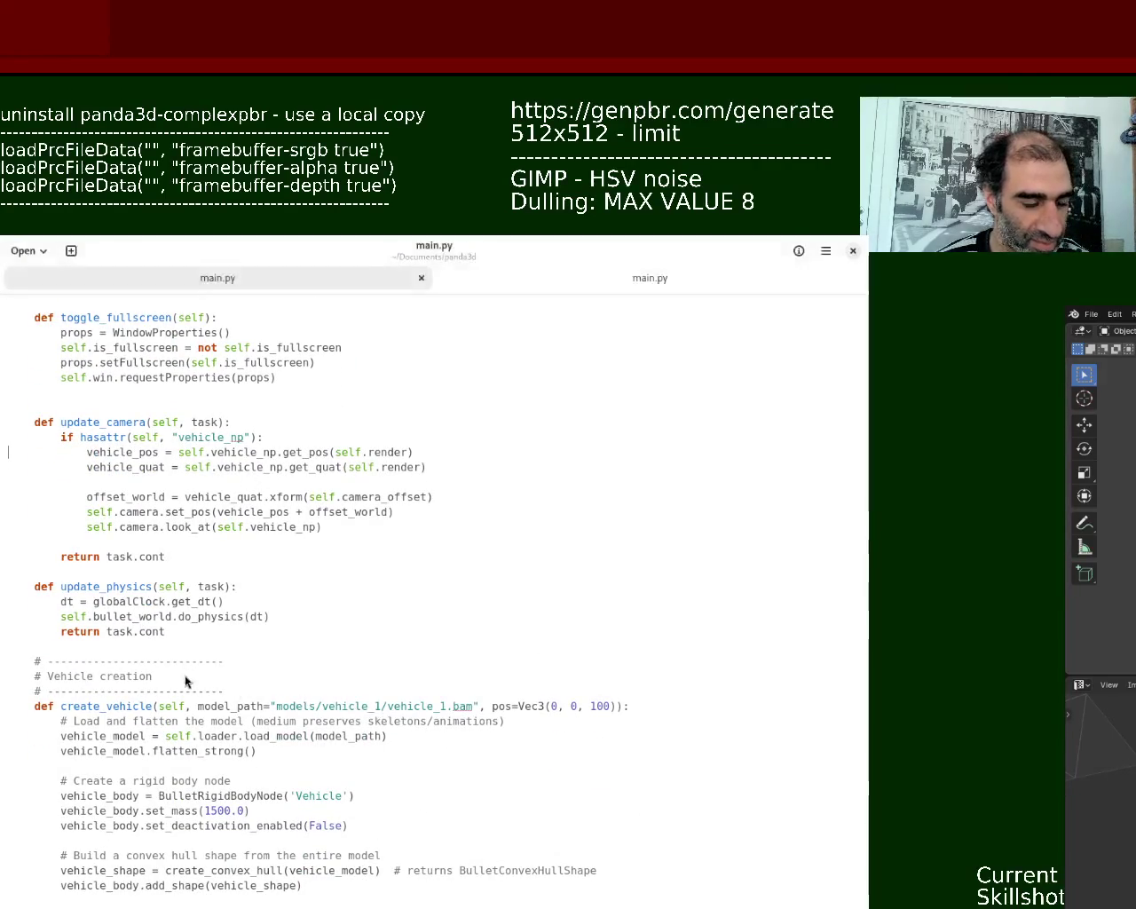
mouse_move(866, 524)
mouse_move(862, 572)
left_mouse_down()
mouse_move(862, 589)
mouse_move(869, 510)
mouse_move(869, 540)
mouse_move(866, 523)
left_mouse_up()
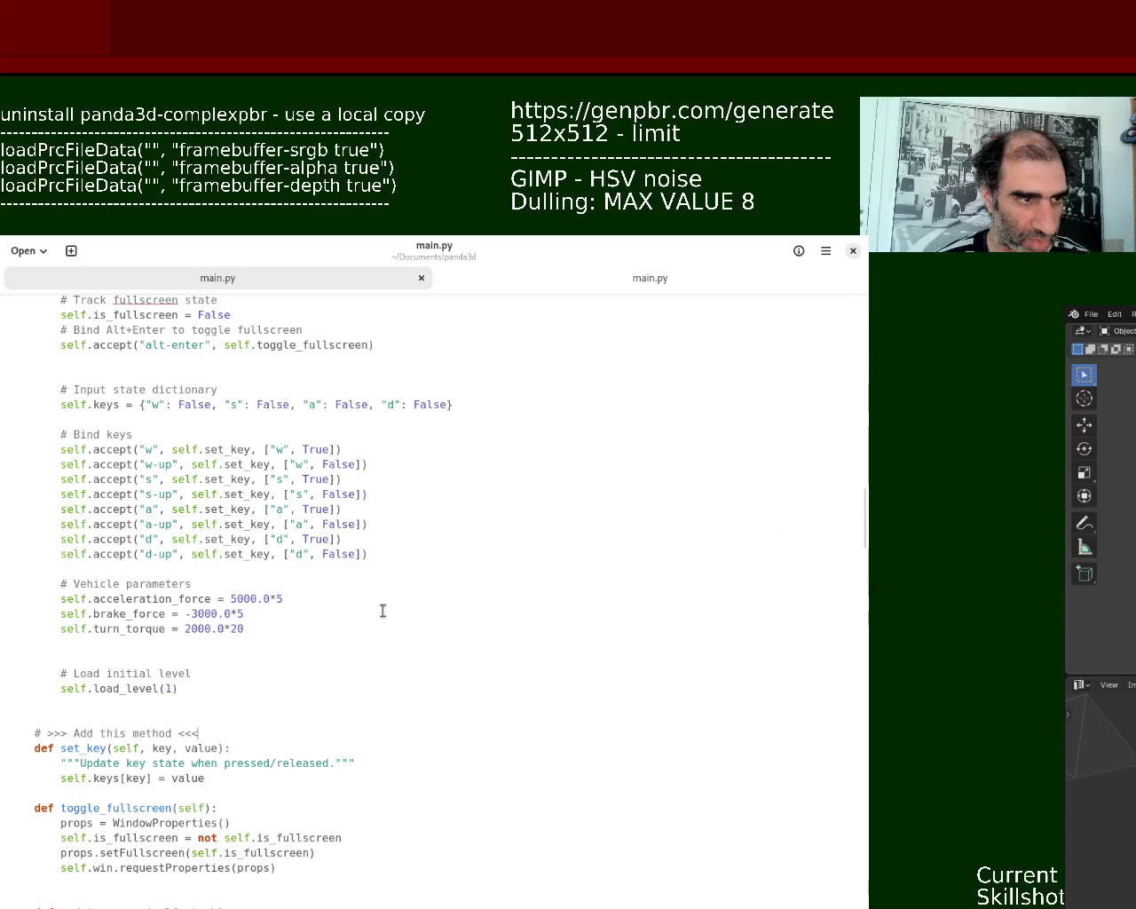
left_click_drag(55, 688, 135, 676)
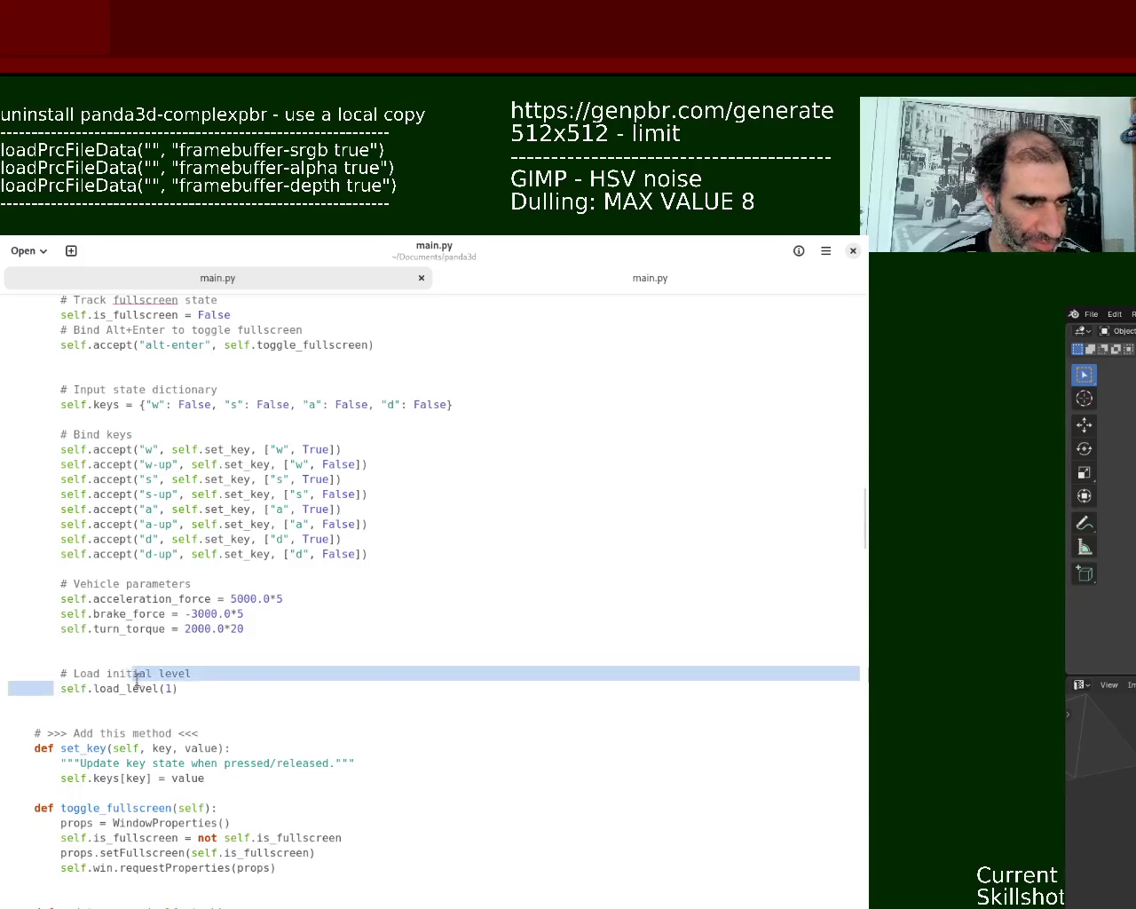
left_click(213, 690)
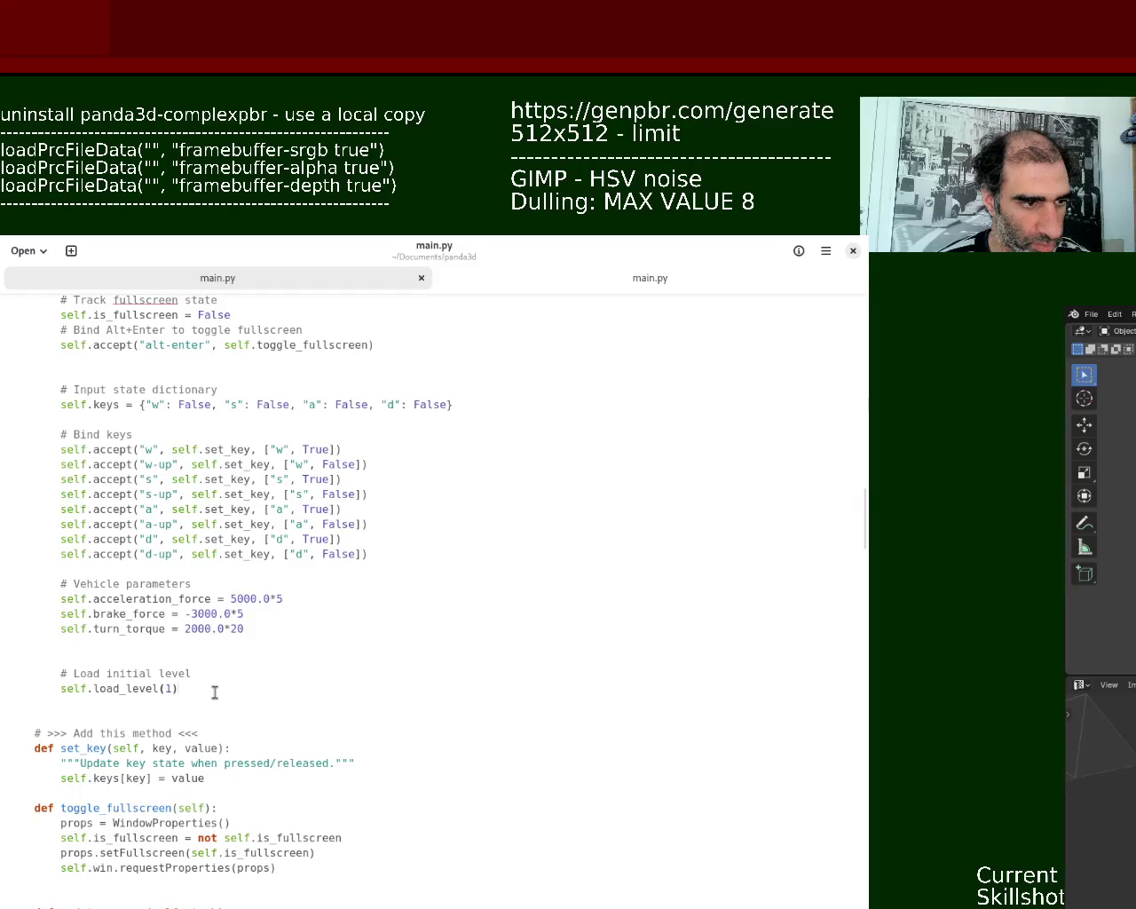
mouse_move(56, 691)
left_mouse_down()
mouse_move(170, 675)
mouse_move(190, 689)
left_mouse_up()
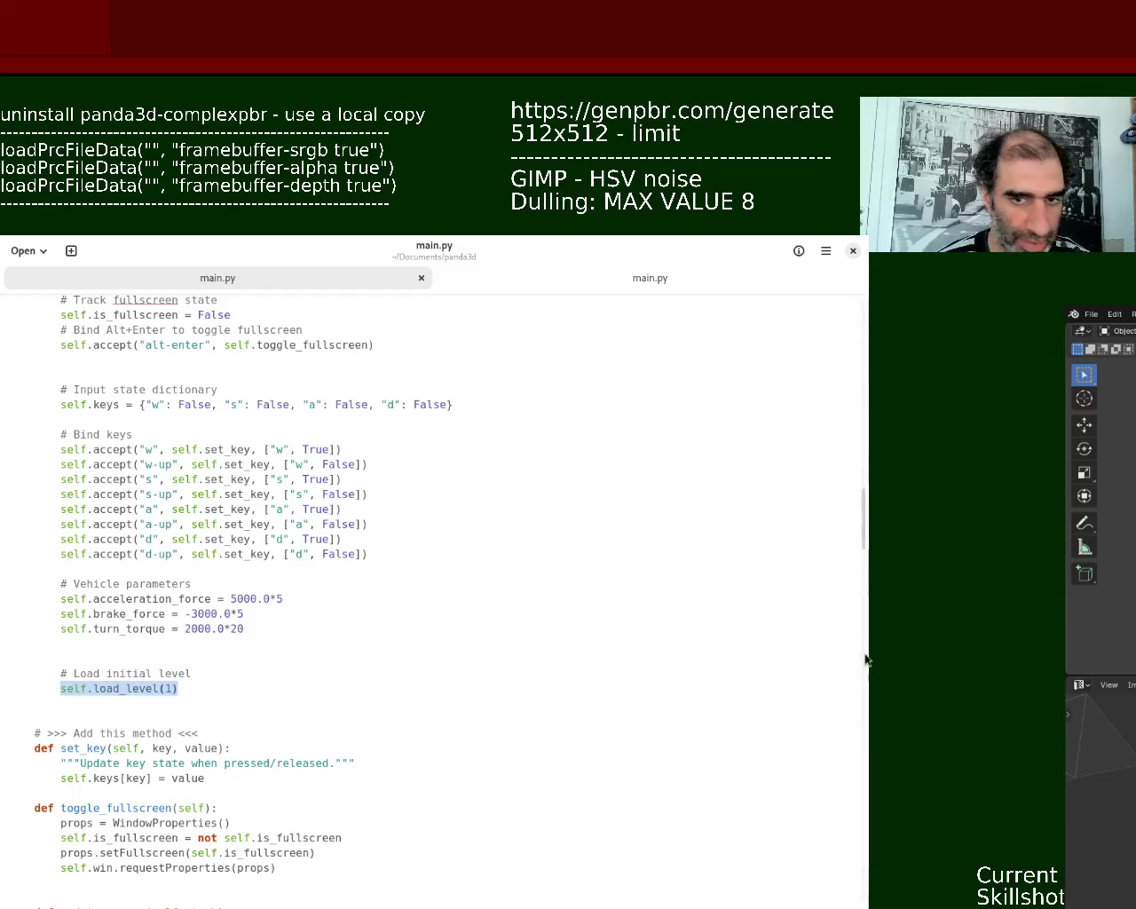
left_click_drag(865, 554, 861, 568)
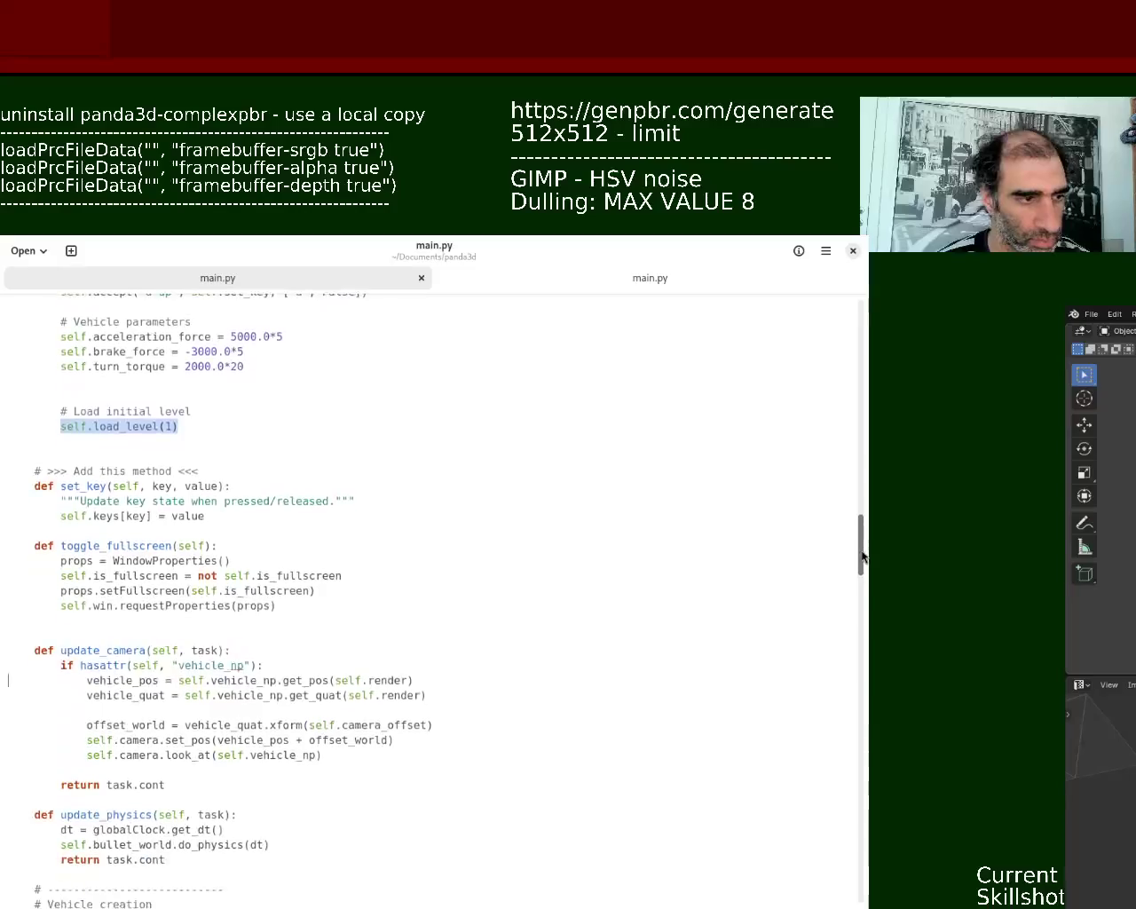
left_click_drag(41, 347, 153, 358)
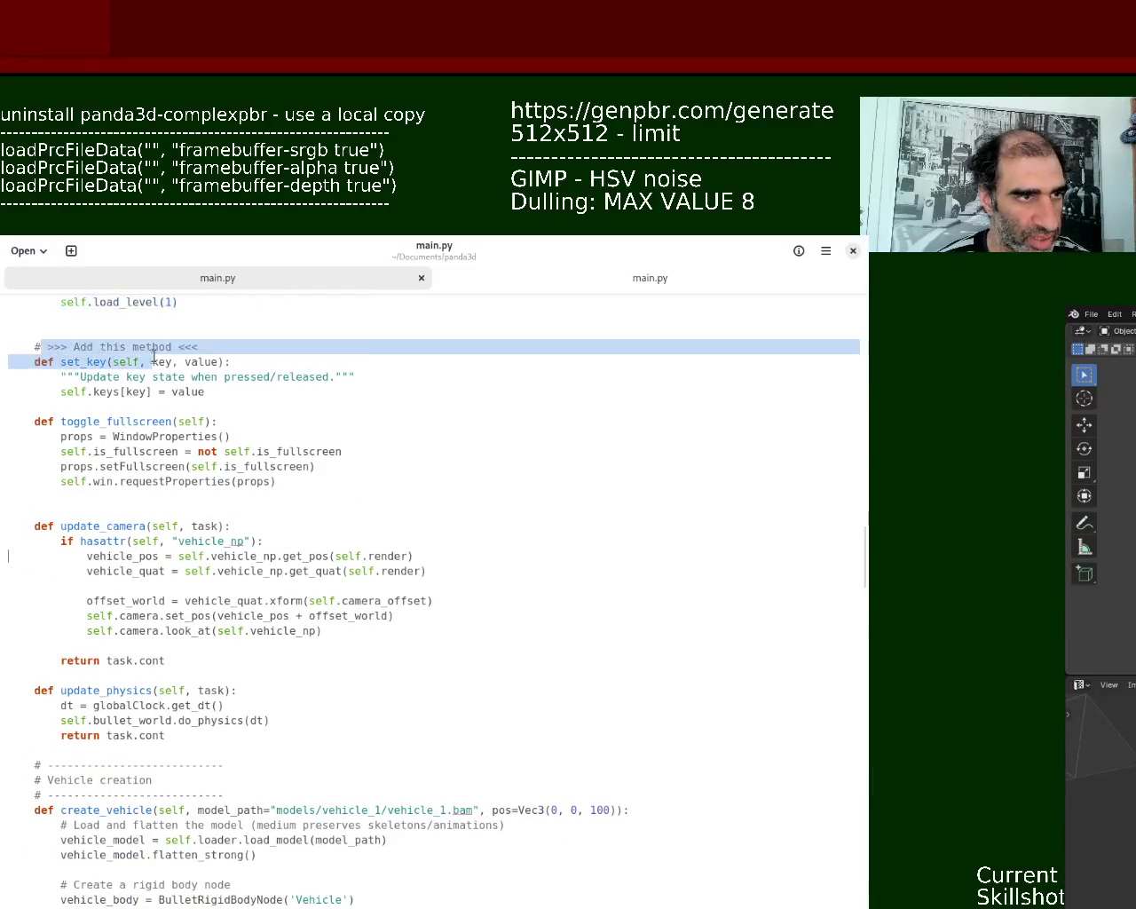
left_click_drag(41, 421, 217, 423)
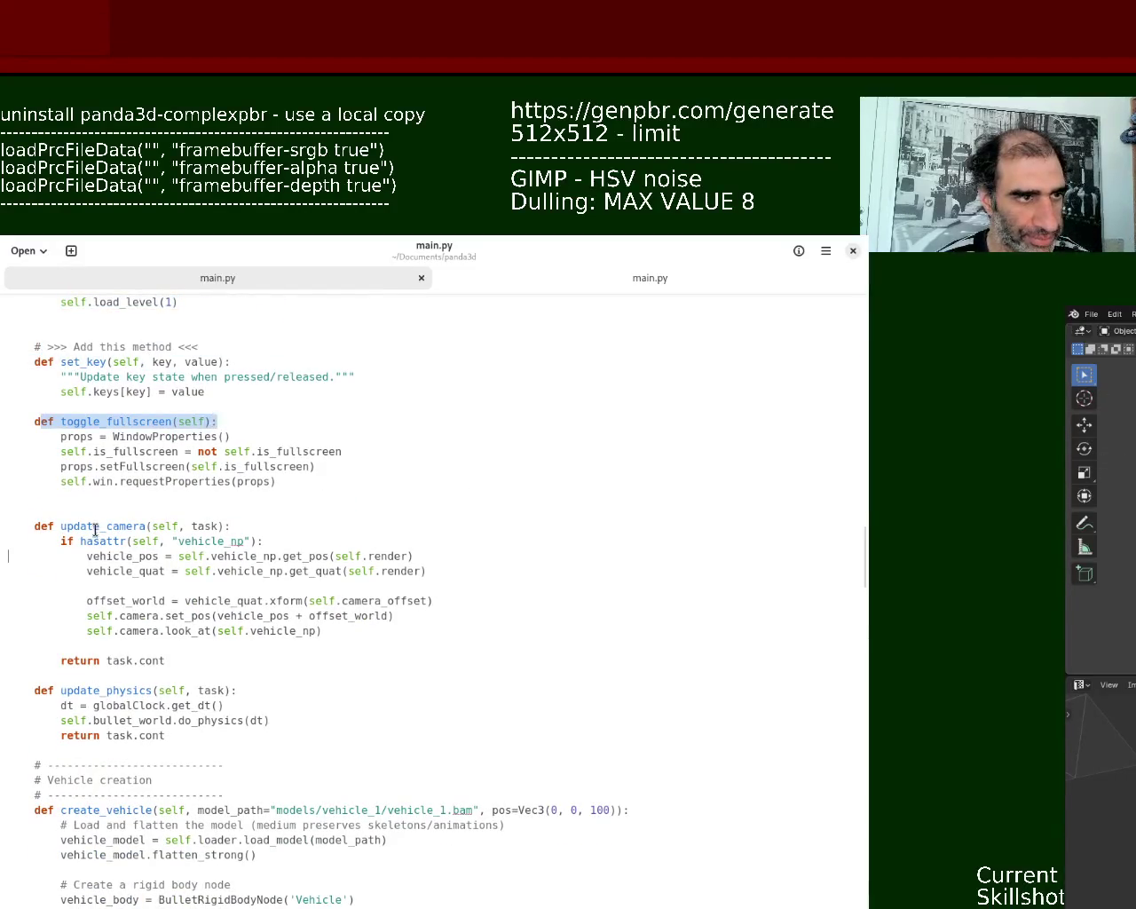
triple_click(85, 362)
left_click_drag(216, 422, 90, 410)
left_click(90, 410)
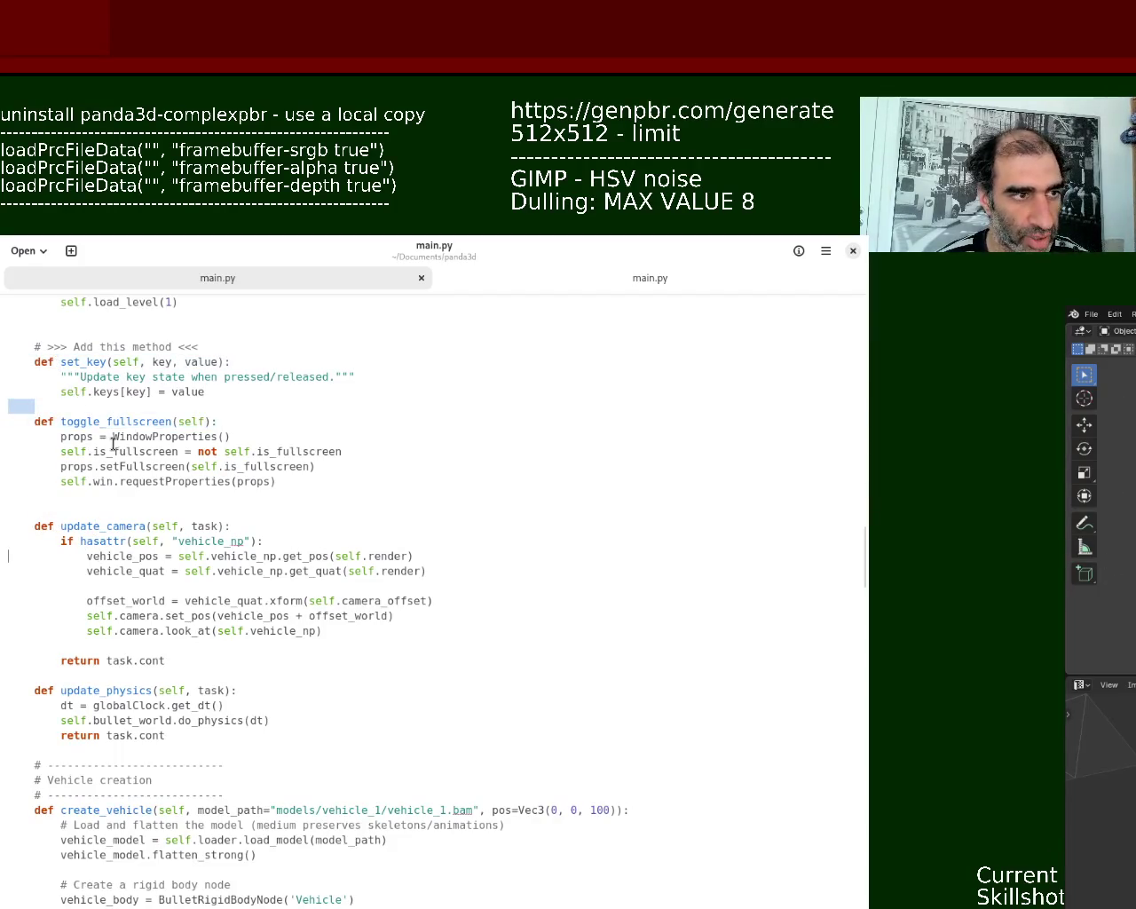
triple_click(128, 526)
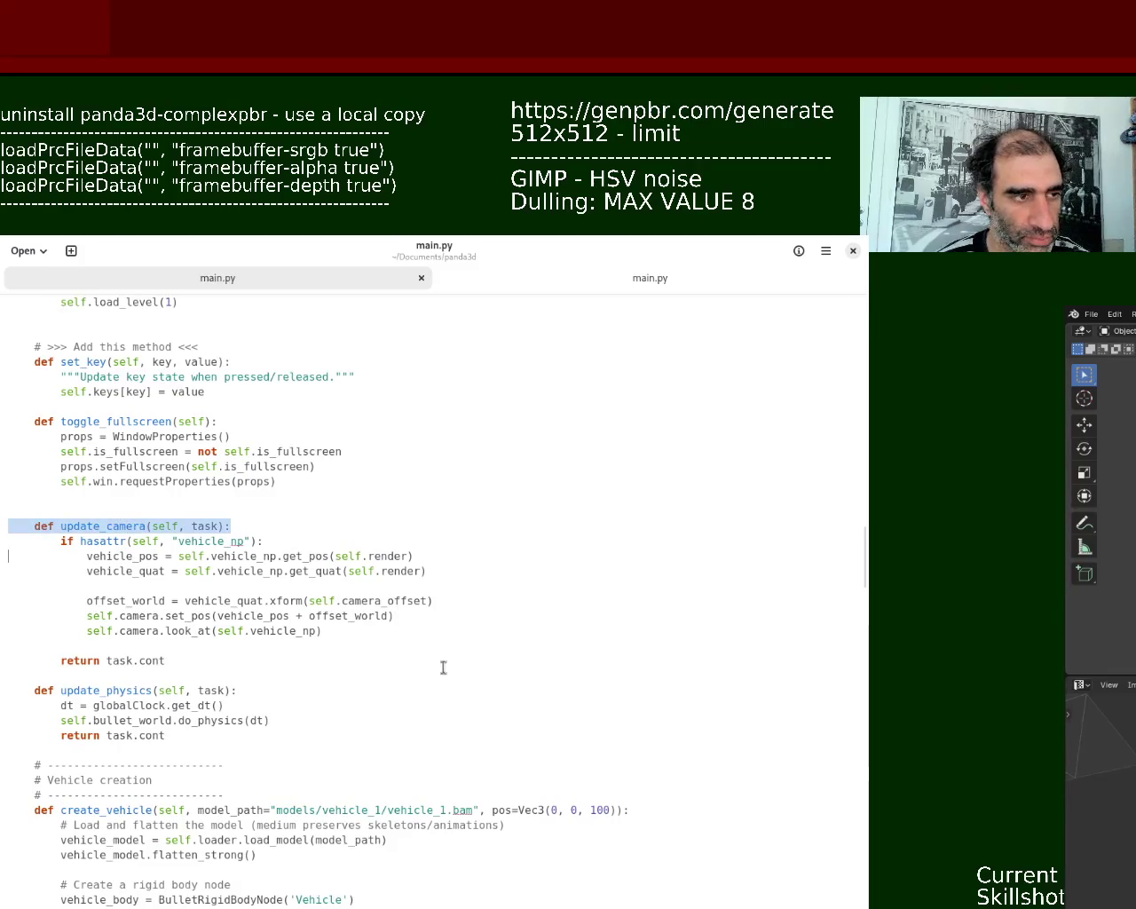
left_click(263, 531)
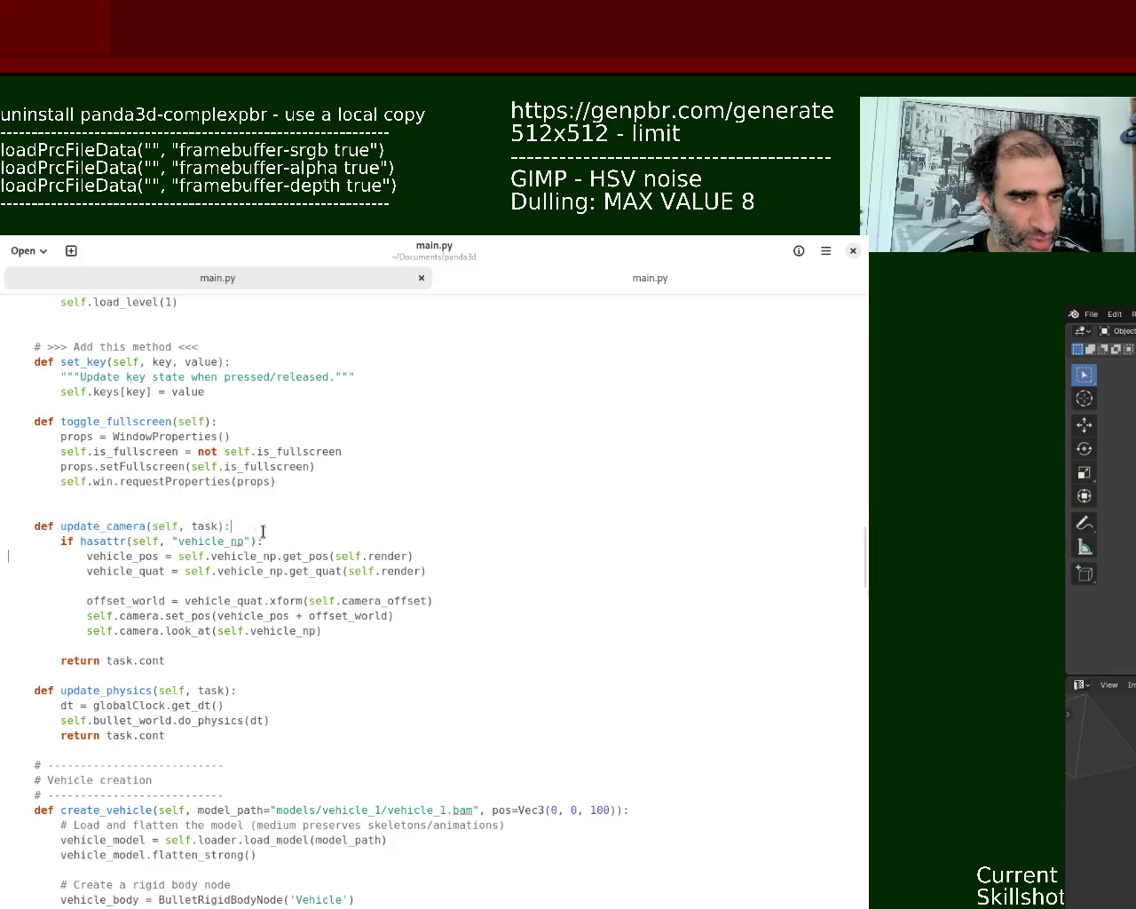
triple_click(110, 694)
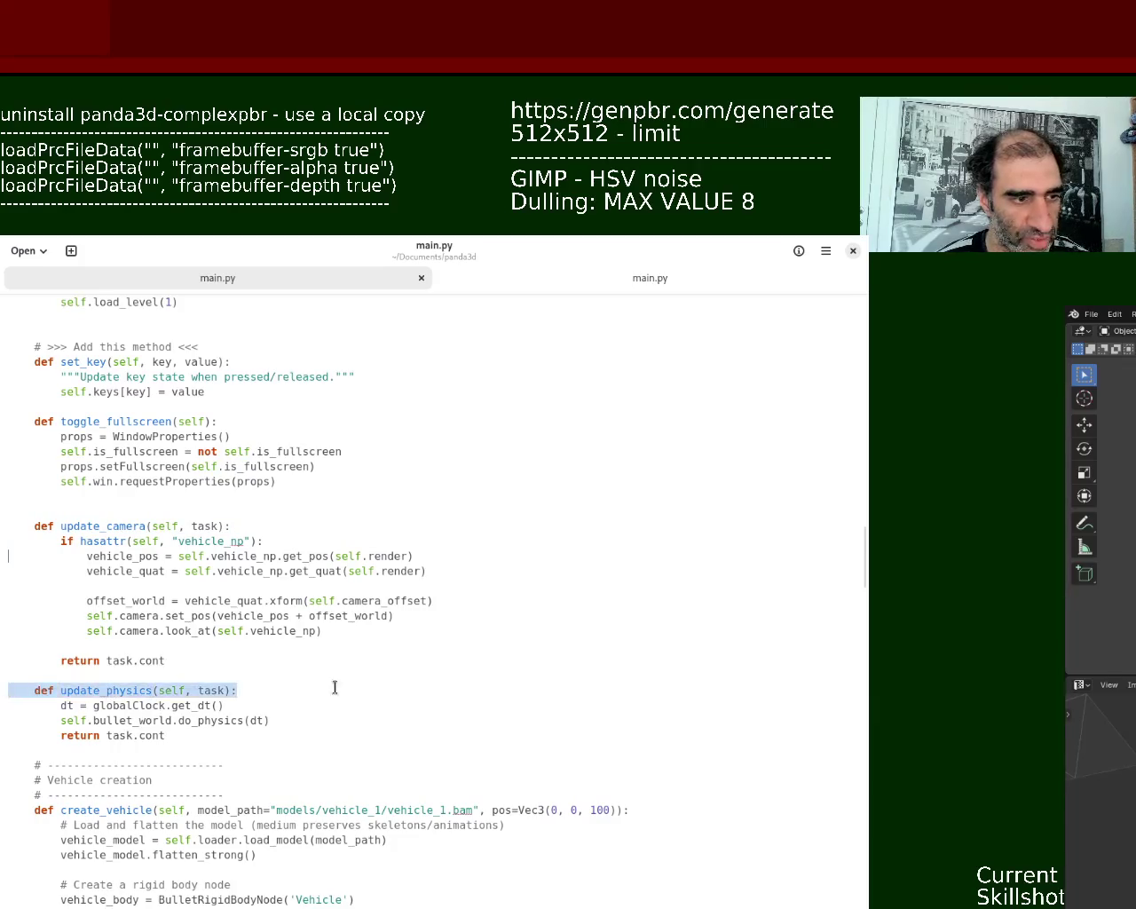
scroll(863, 568, "down", 2)
left_click_drag(863, 568, 862, 604)
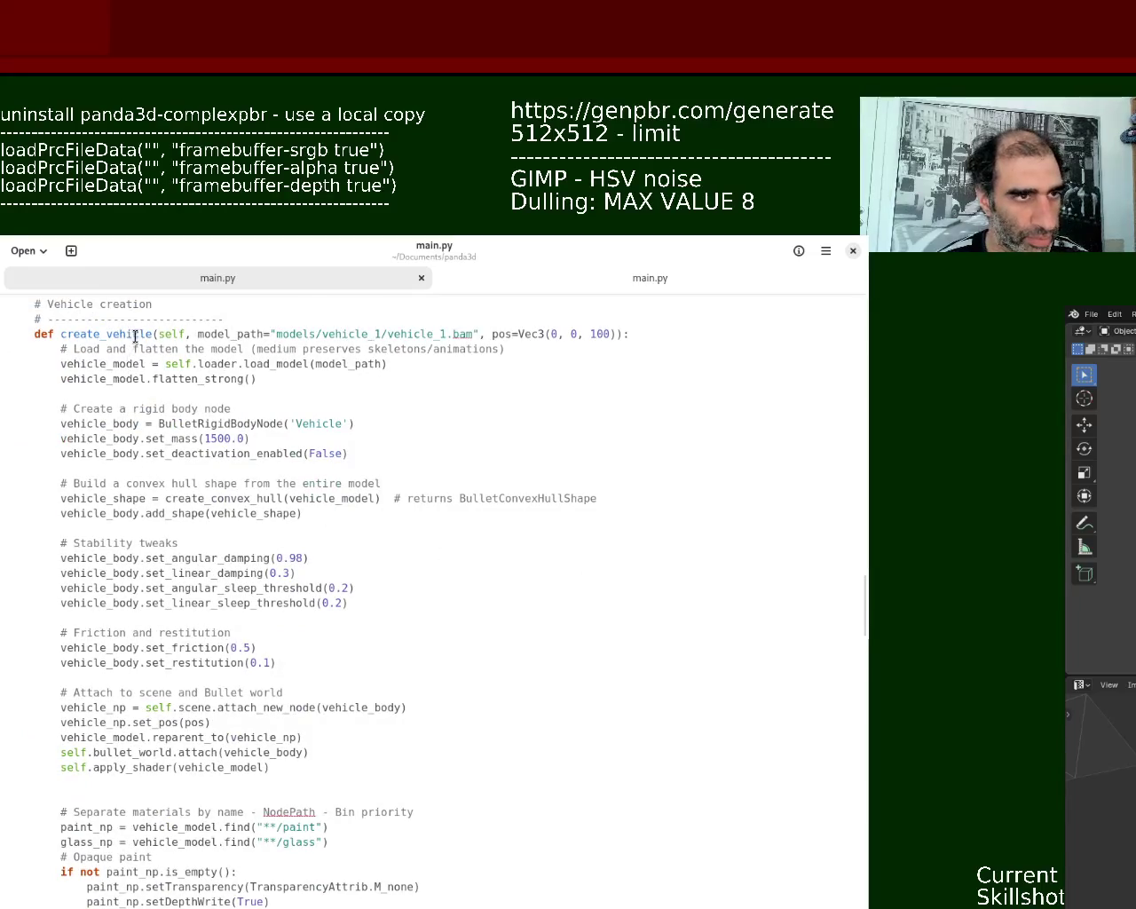
triple_click(139, 334)
left_click_drag(863, 613, 866, 753)
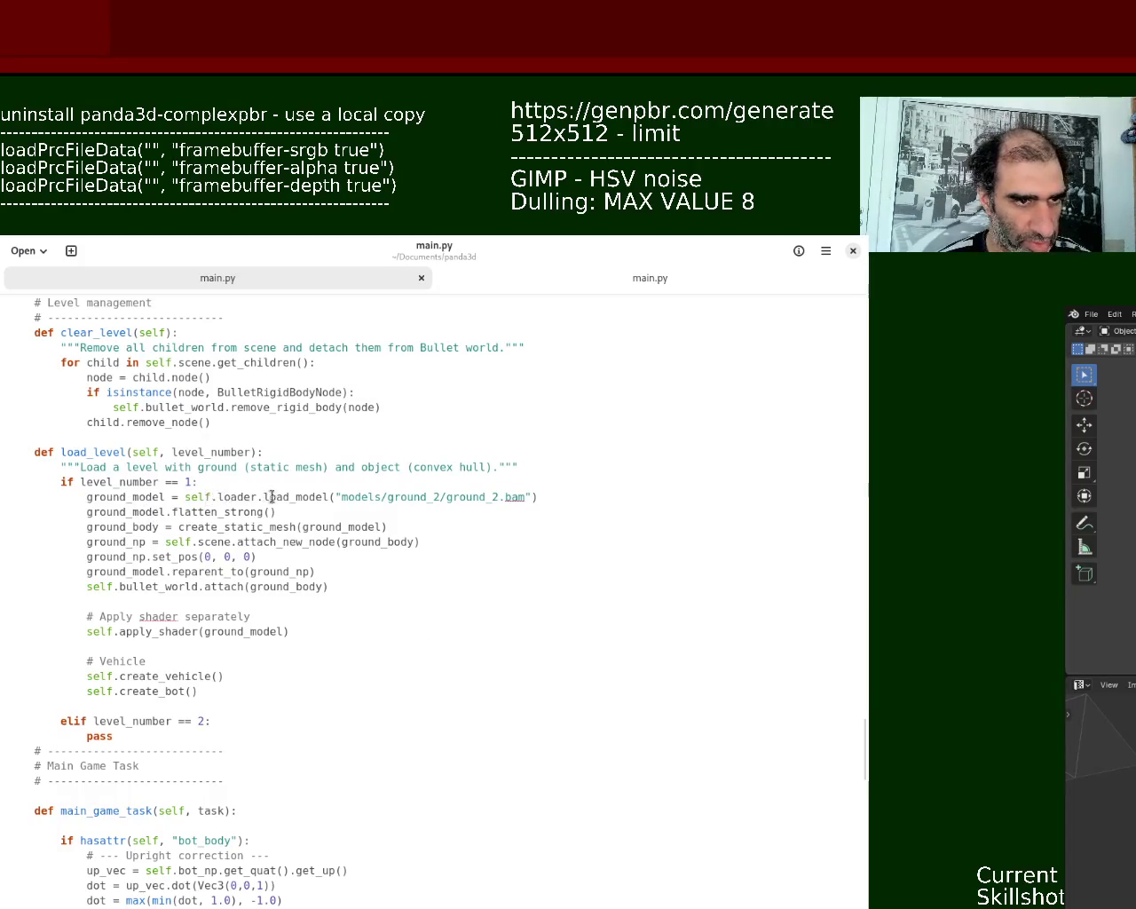
left_click_drag(264, 496, 345, 498)
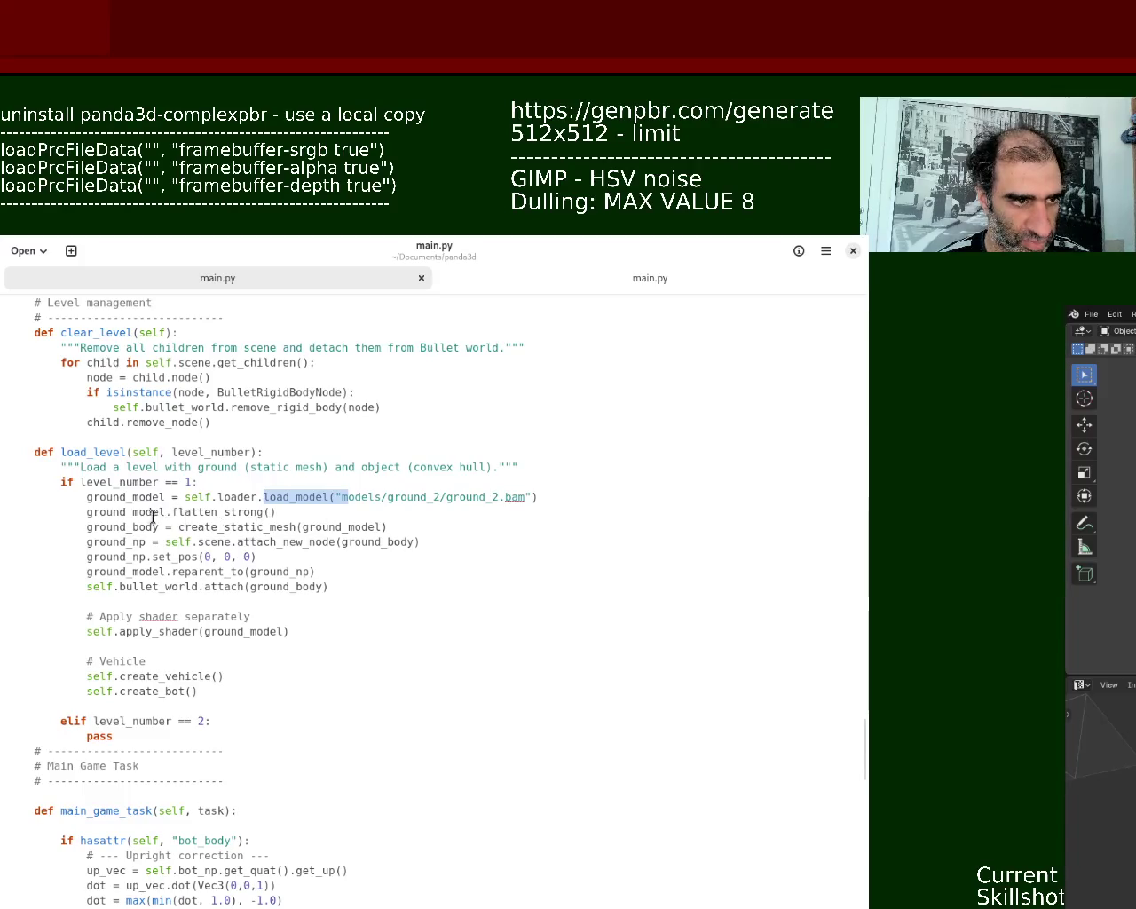
left_click_drag(179, 526, 353, 531)
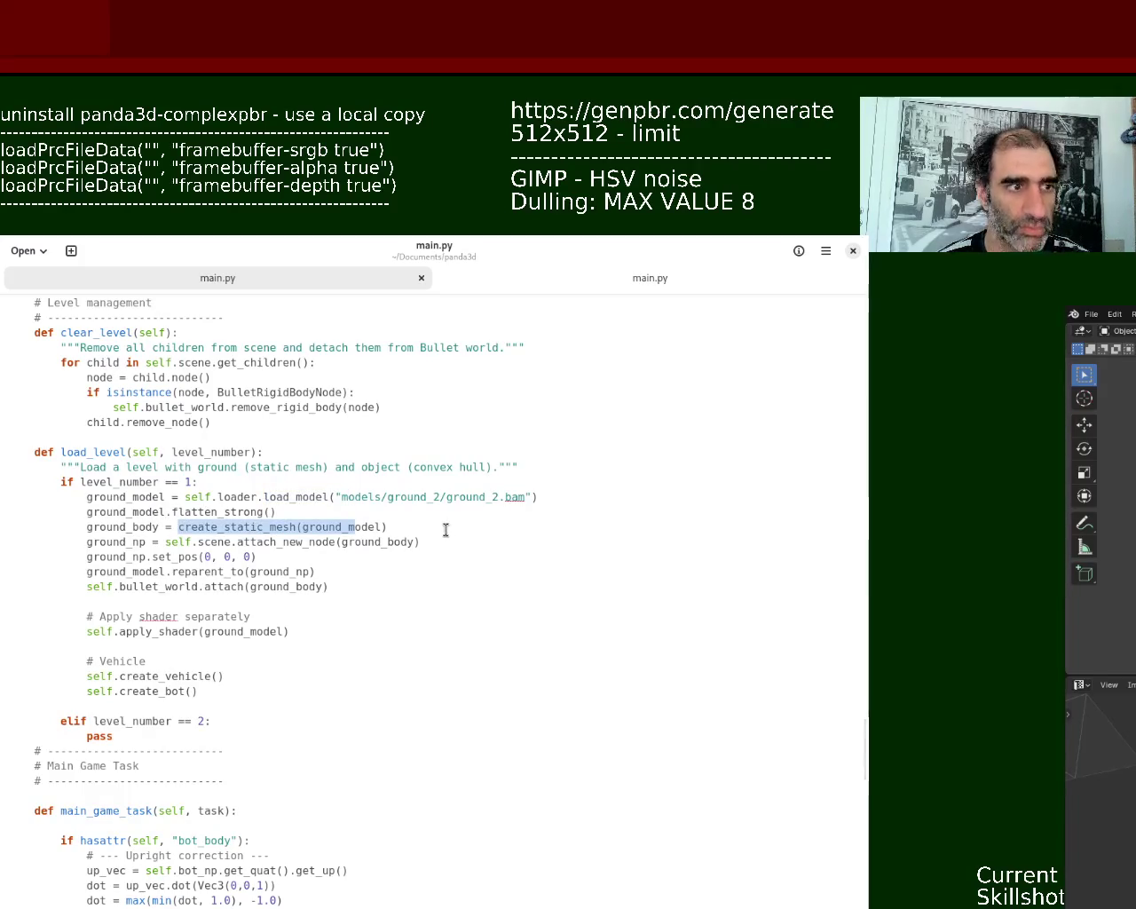
key("alt+Tab")
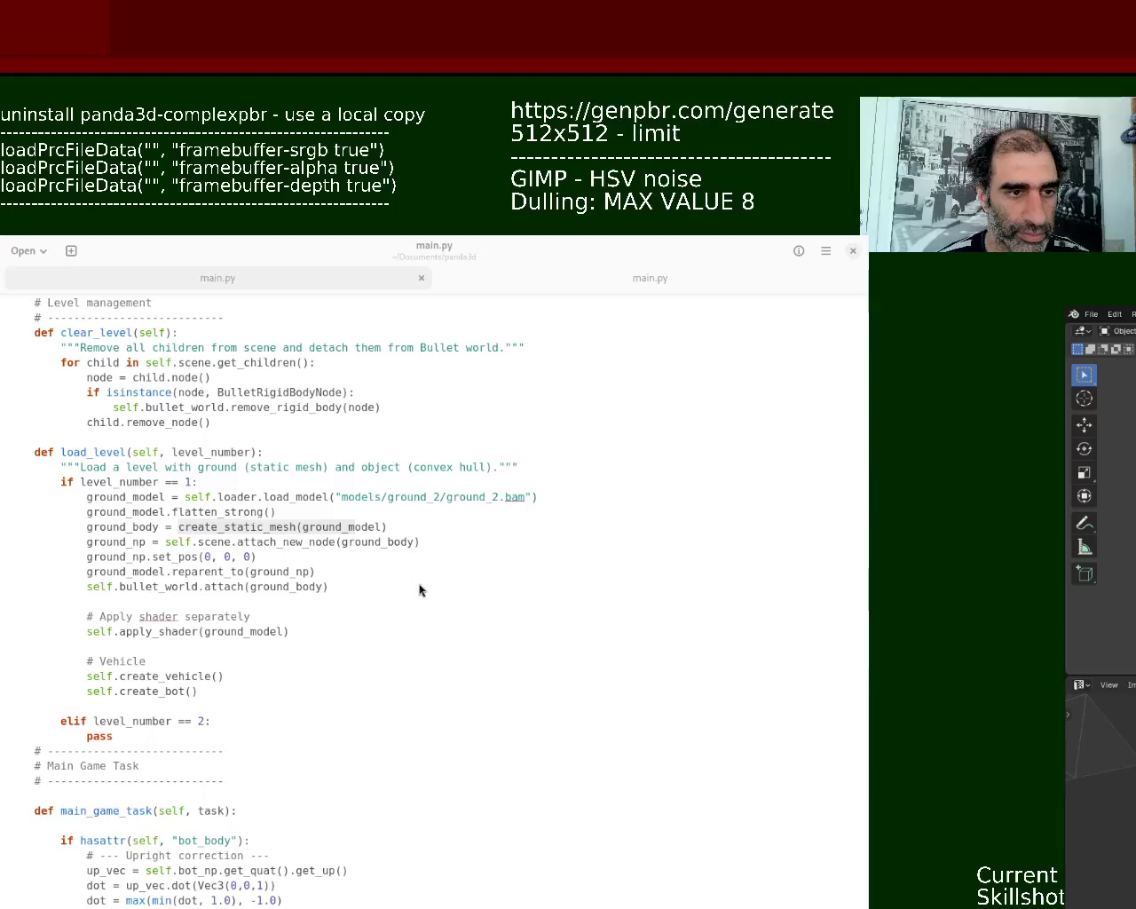
key("alt+Tab")
key("ctrl+plus")
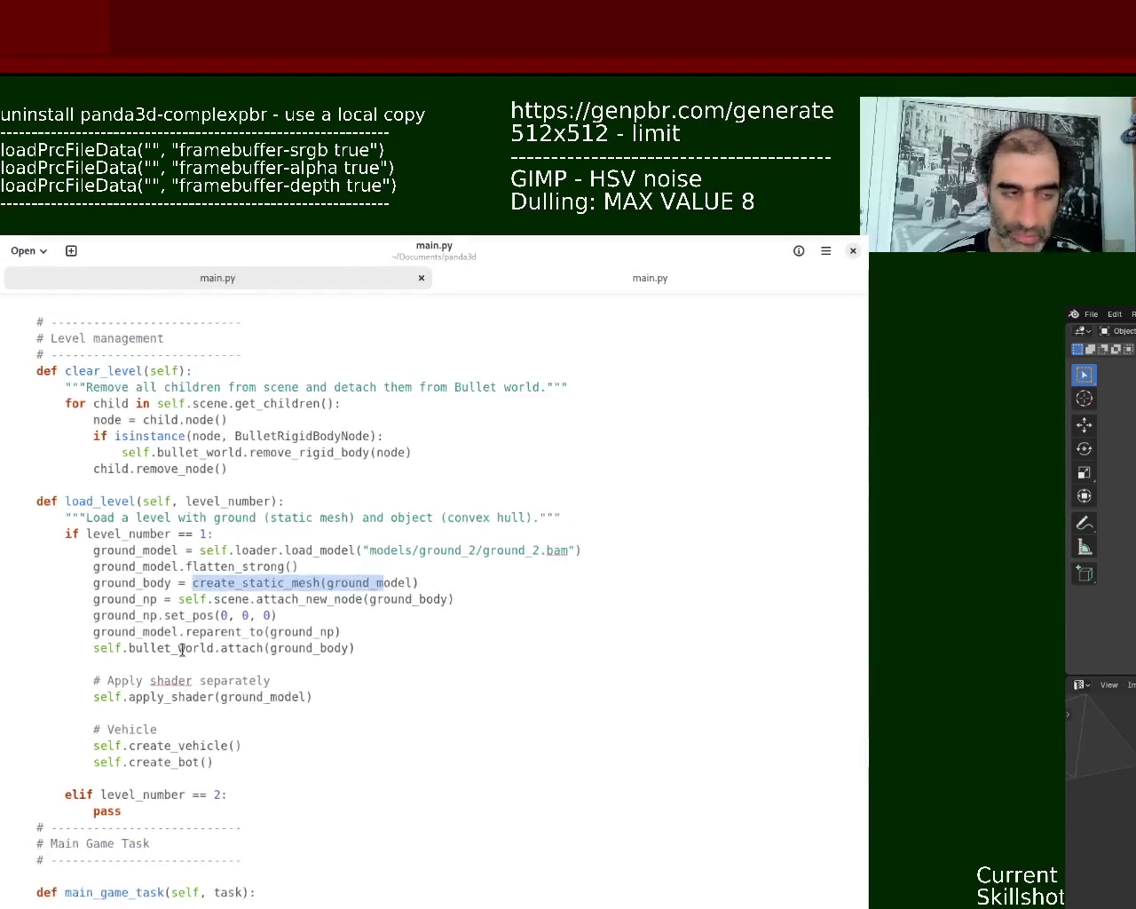
key("ctrl+plus")
key("ctrl+minus")
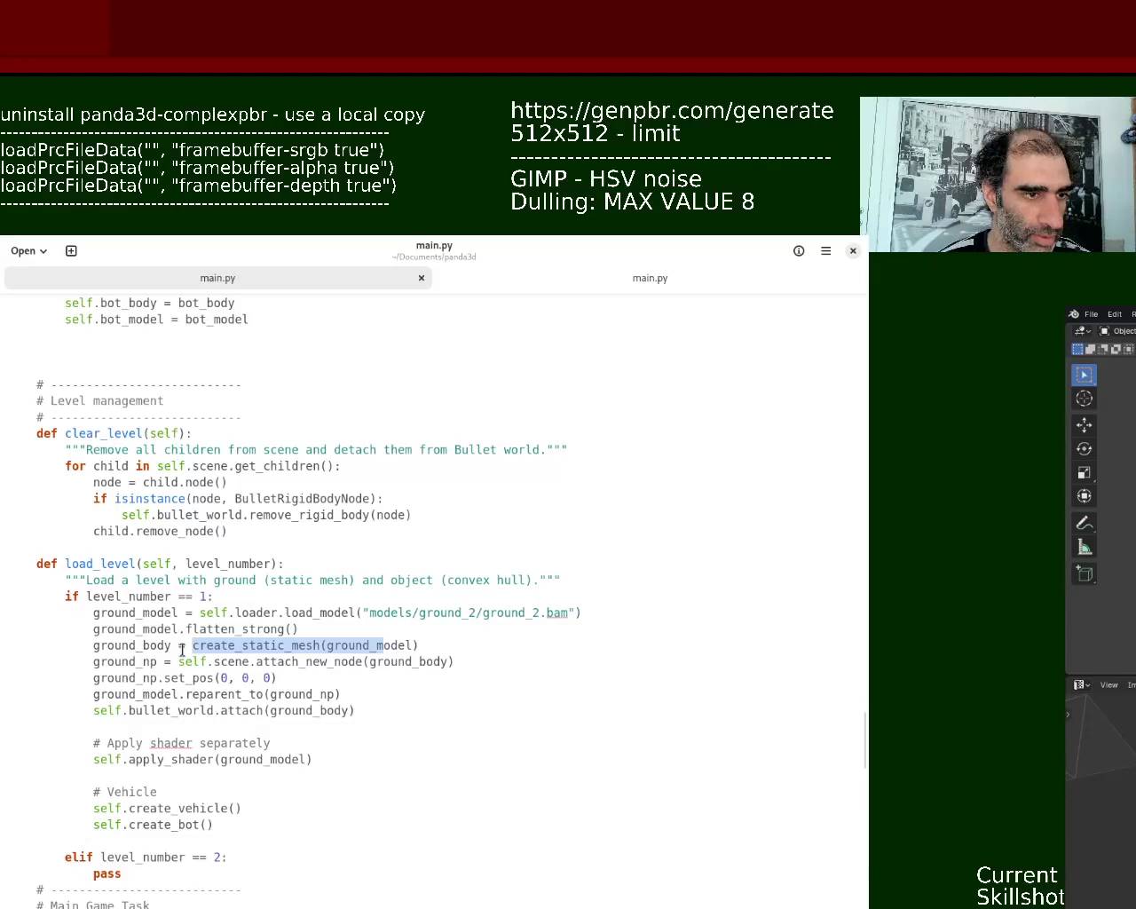
mouse_move(859, 733)
left_mouse_down()
mouse_move(864, 831)
mouse_move(868, 731)
mouse_move(866, 802)
left_mouse_up()
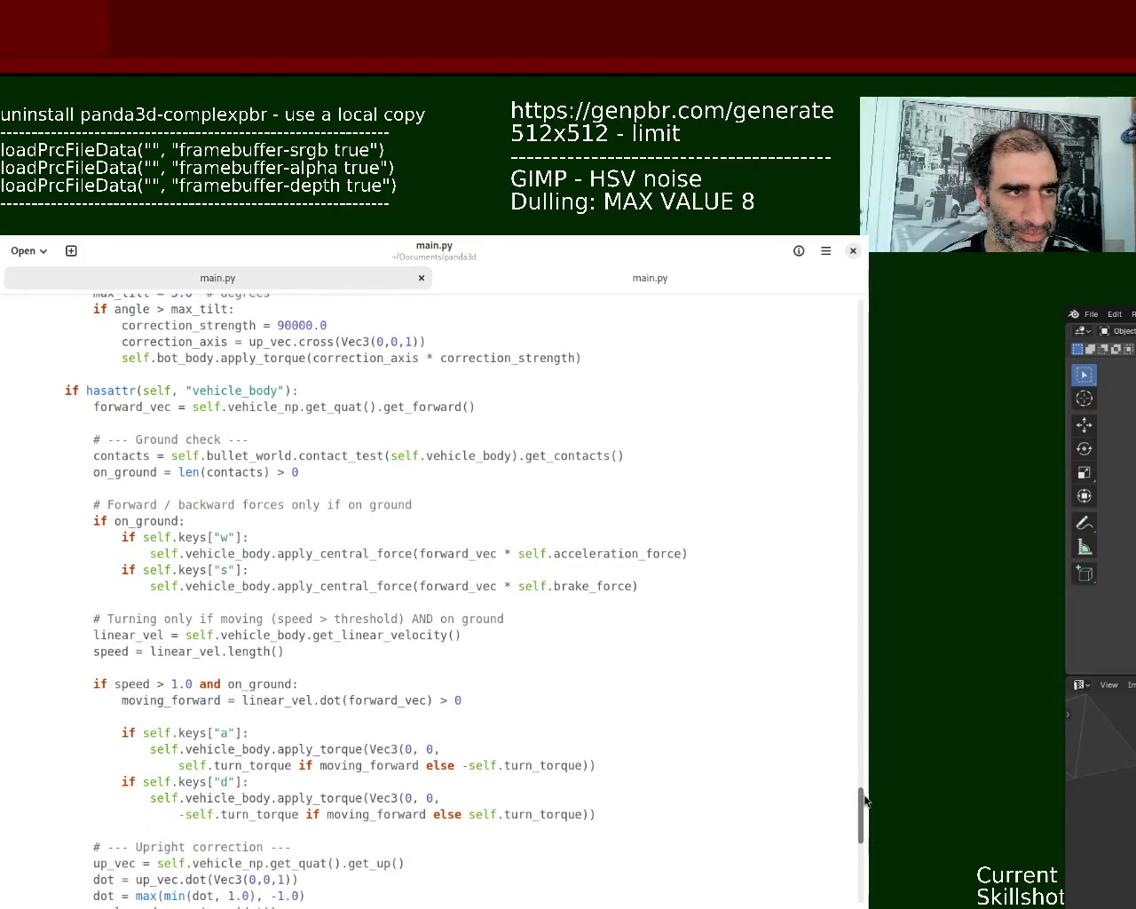
left_click_drag(865, 802, 867, 774)
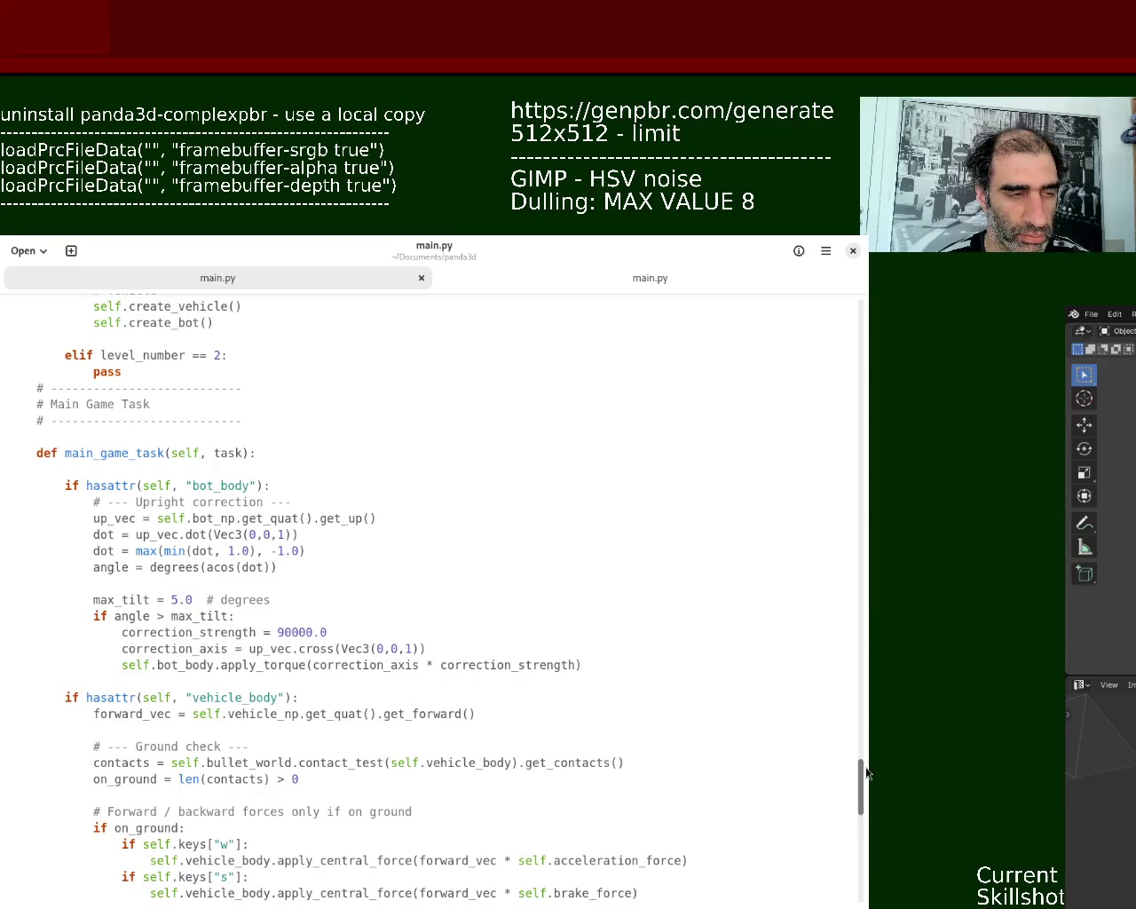
mouse_move(867, 774)
left_mouse_down()
mouse_move(867, 830)
mouse_move(870, 748)
left_mouse_up()
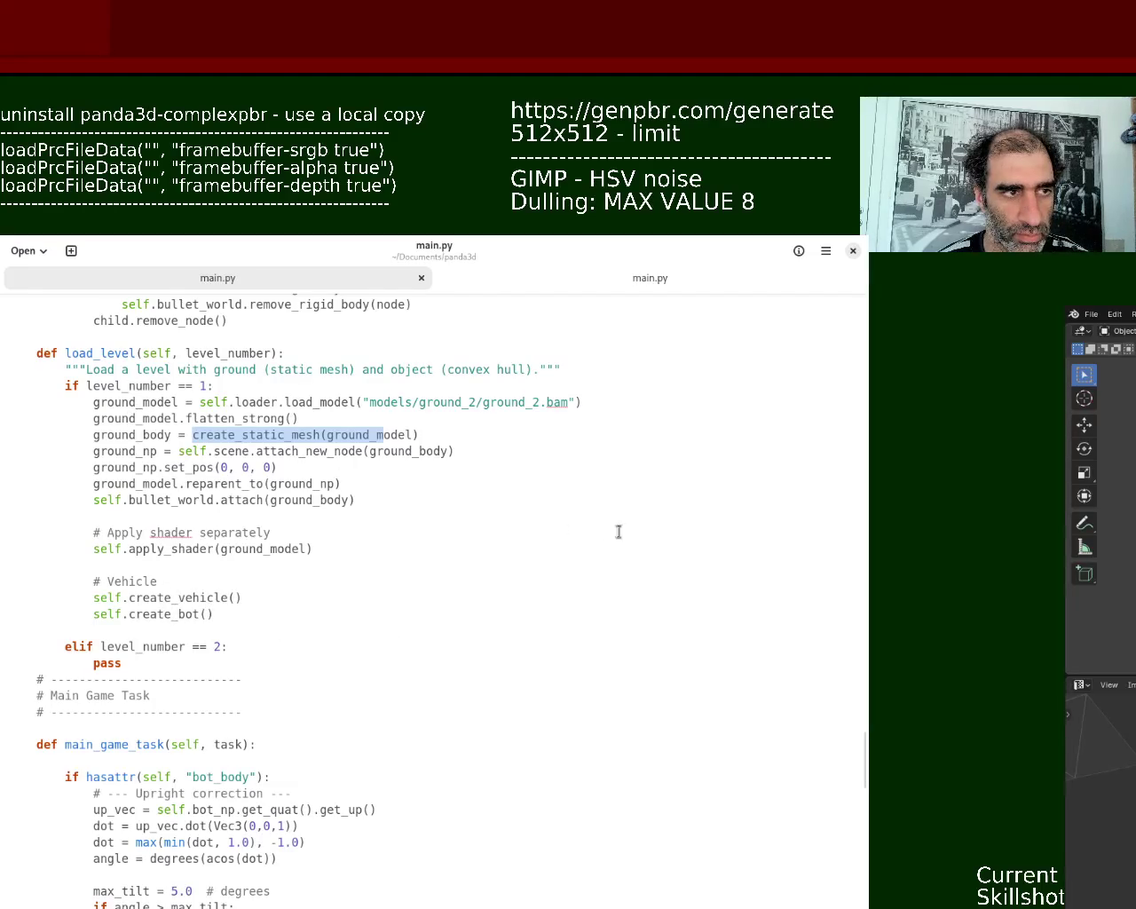
left_click(203, 500)
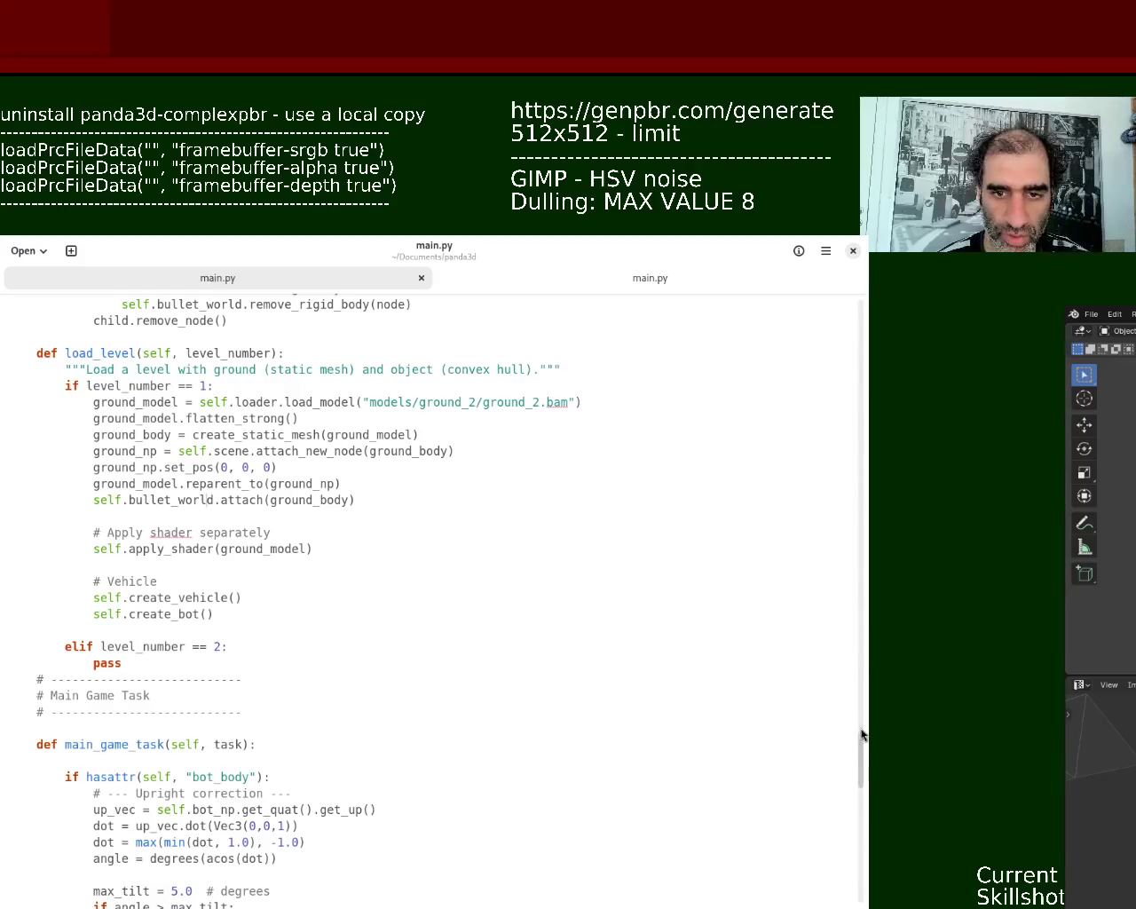
mouse_move(861, 760)
left_mouse_down()
mouse_move(863, 383)
mouse_move(868, 789)
left_mouse_up()
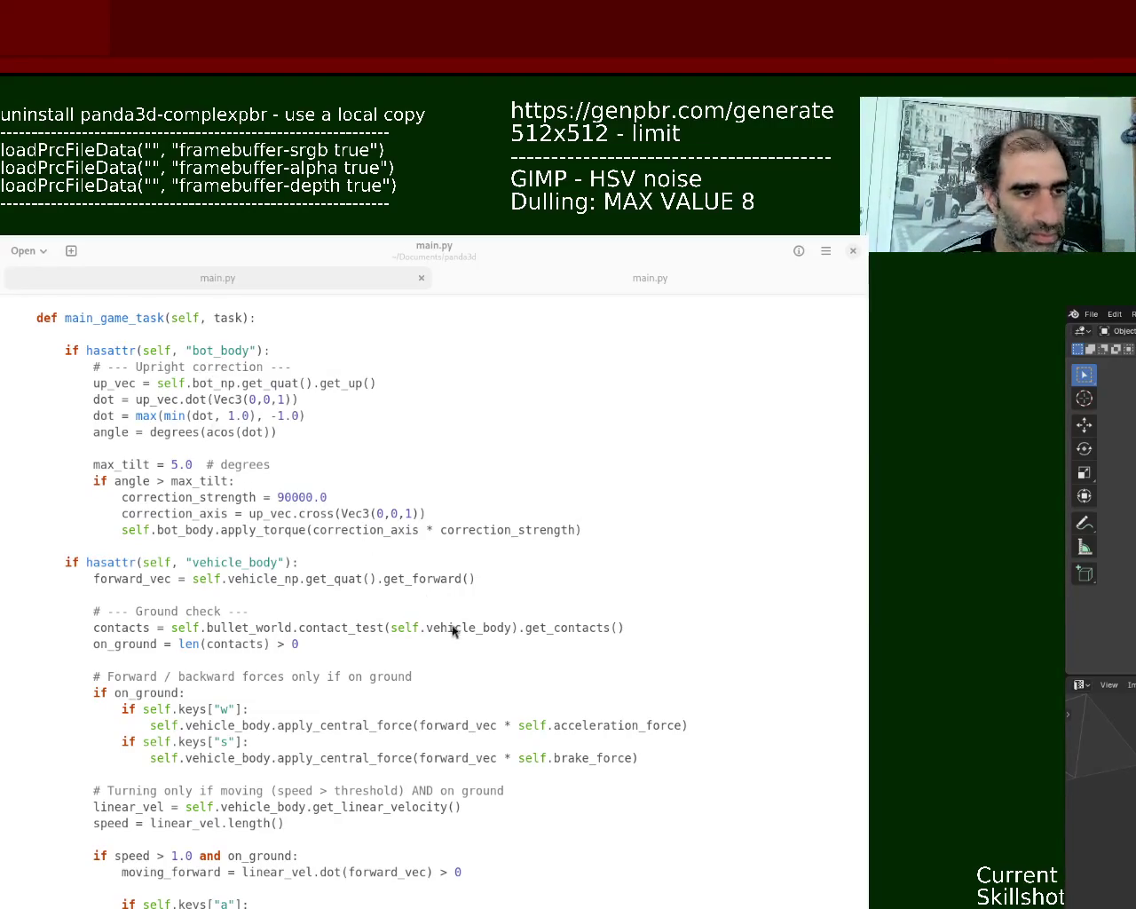
left_click(237, 639)
left_click_drag(300, 563, 71, 562)
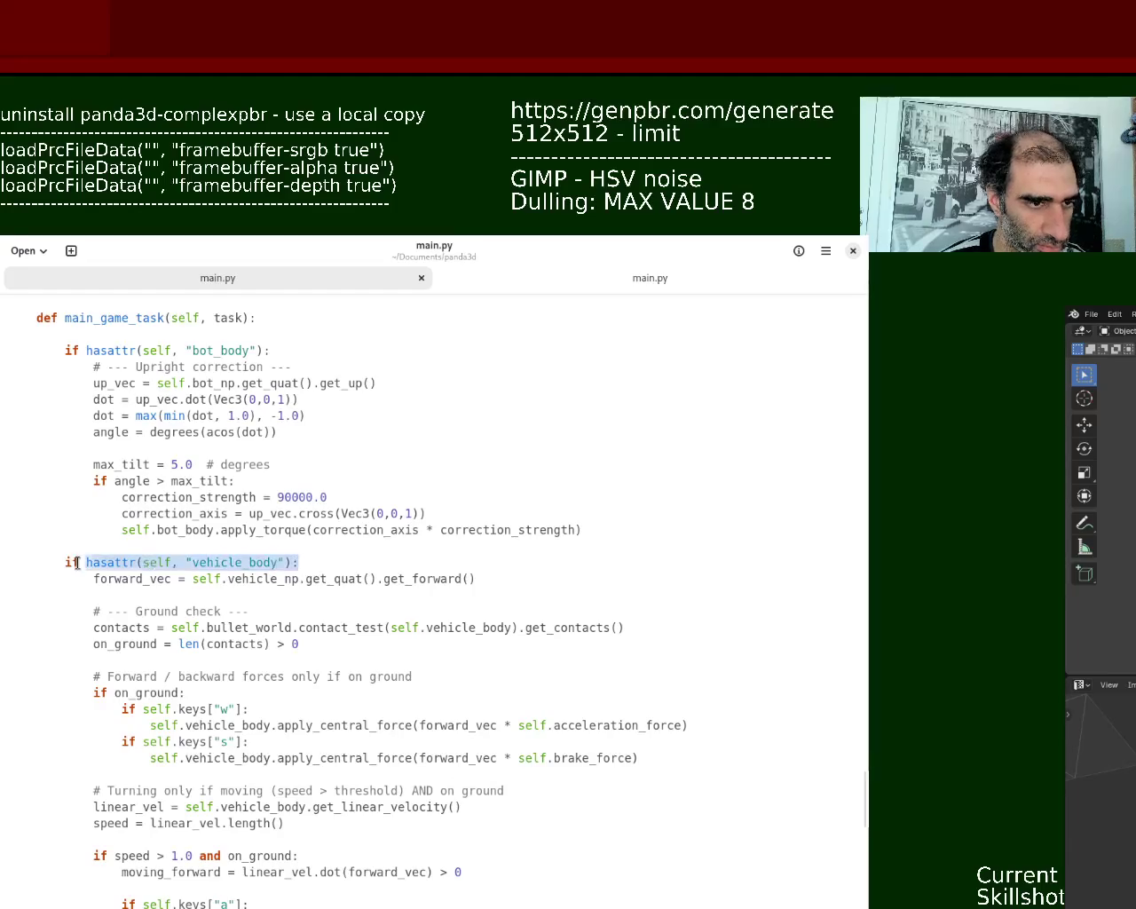
left_click(179, 350)
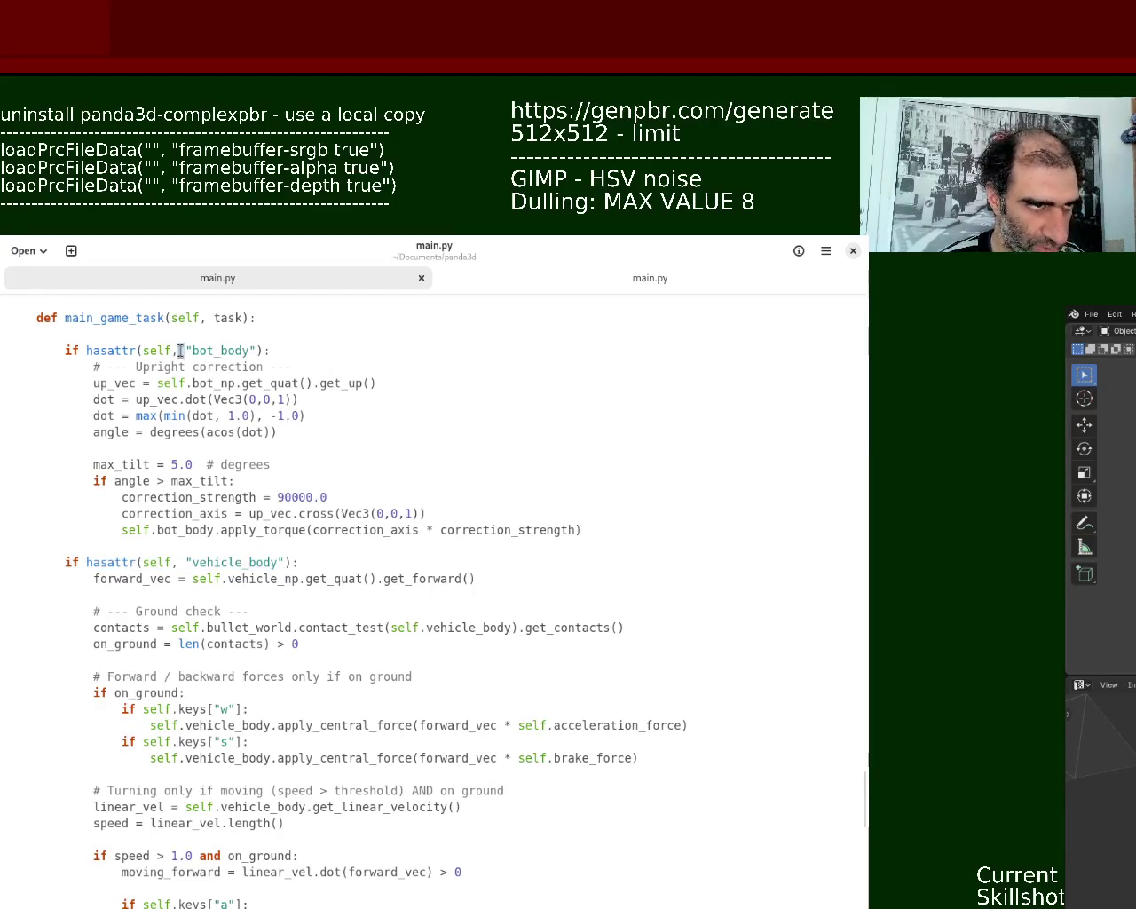
triple_click(180, 351)
triple_click(175, 579)
triple_click(221, 562)
triple_click(221, 546)
mouse_move(862, 792)
left_mouse_down()
mouse_move(863, 824)
mouse_move(866, 724)
mouse_move(862, 737)
left_mouse_up()
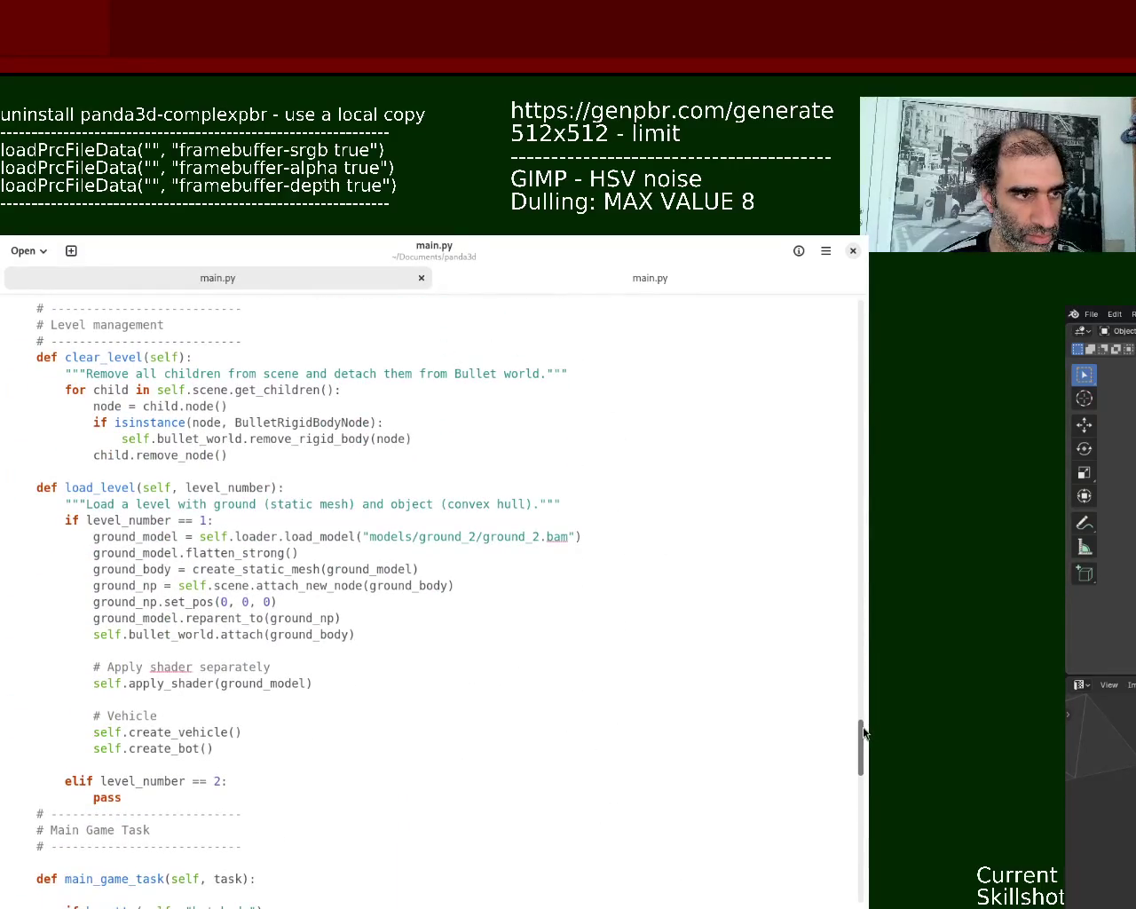